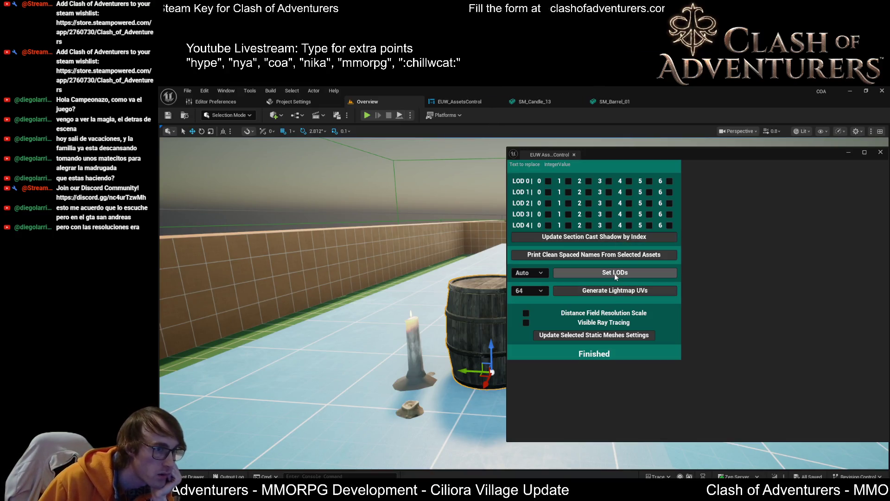
Step: Run Set LODs with Auto on SM_Cliff_DesertWestern_07, then move the camera closer to the rock in its mesh editor
{"action": "left_click", "coordinate": [616, 275]}
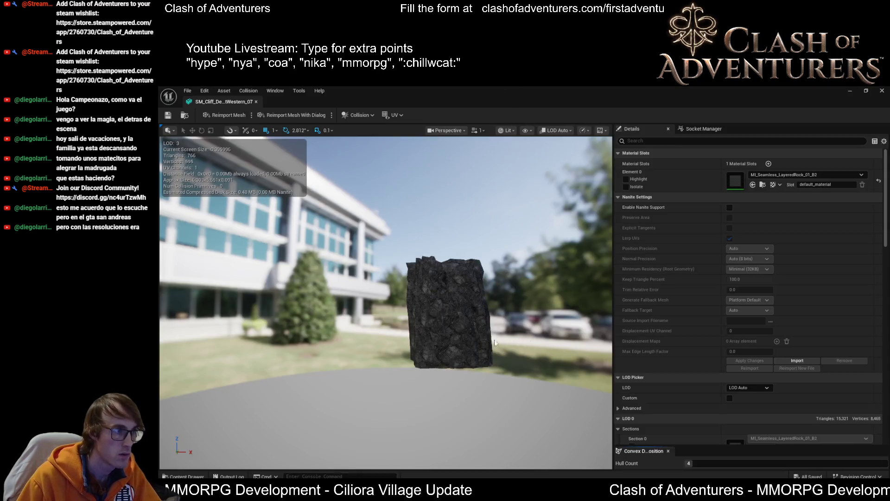
{"action": "mouse_move", "coordinate": [495, 343]}
{"action": "left_mouse_down"}
{"action": "mouse_move", "coordinate": [438, 320]}
{"action": "mouse_move", "coordinate": [429, 273]}
{"action": "left_mouse_up"}
Step: Zoom out from the cliff rock to watch its LODs switch with distance
{"action": "scroll", "coordinate": [386, 302], "scroll_direction": "down", "scroll_amount": 5}
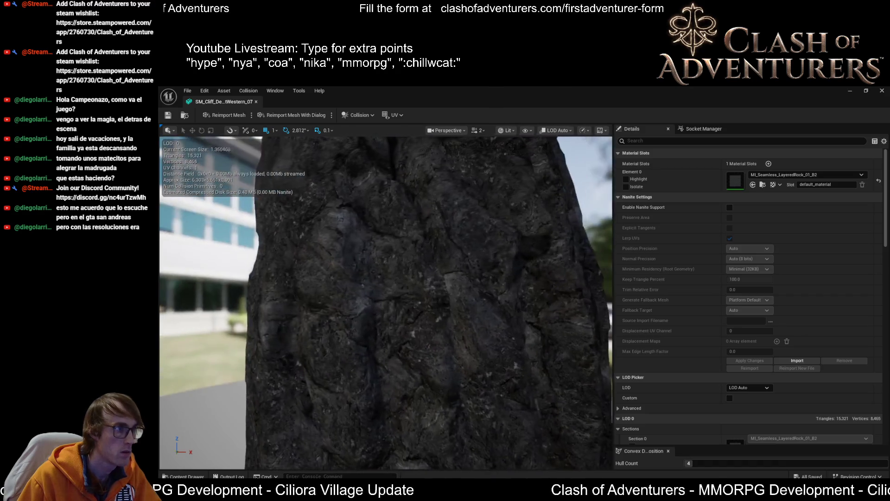
{"action": "scroll", "coordinate": [386, 301], "scroll_direction": "down", "scroll_amount": 5}
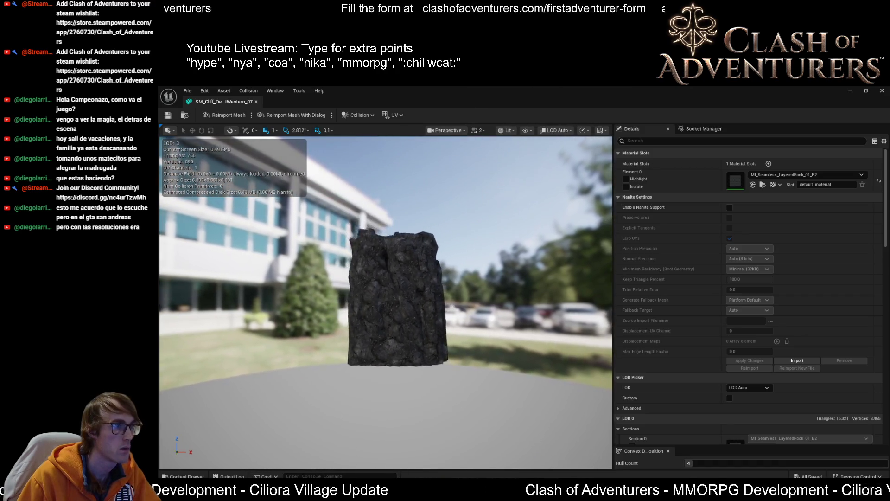
{"action": "scroll", "coordinate": [386, 301], "scroll_direction": "down", "scroll_amount": 5}
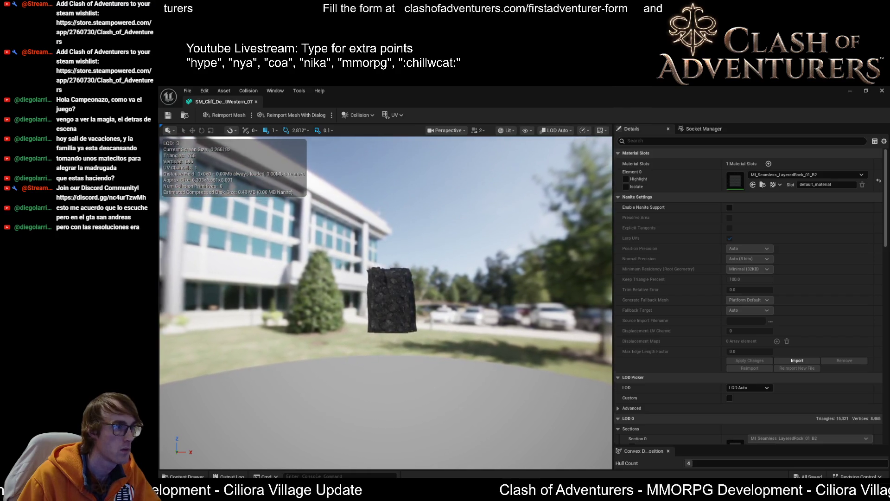
{"action": "scroll", "coordinate": [386, 302], "scroll_direction": "down", "scroll_amount": 2}
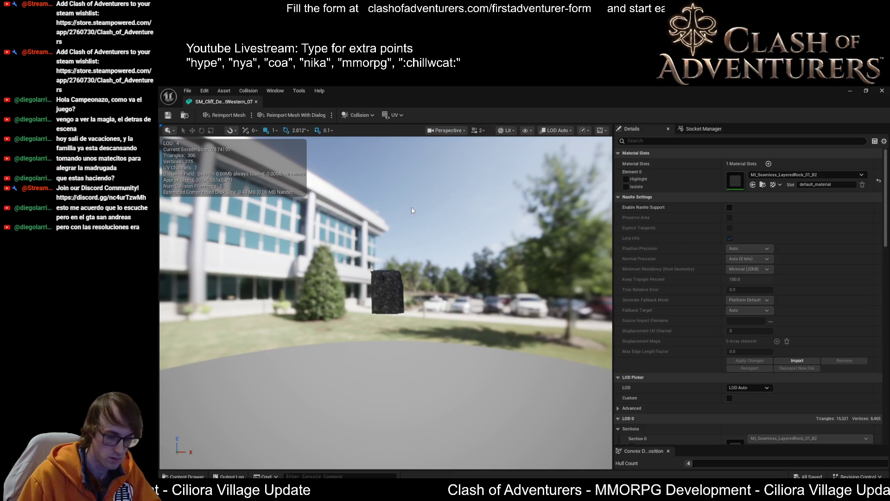
Step: Switch to Quad Overdraw view, zoom in and out again, then close the cliff mesh editor
{"action": "key", "text": "alt+8"}
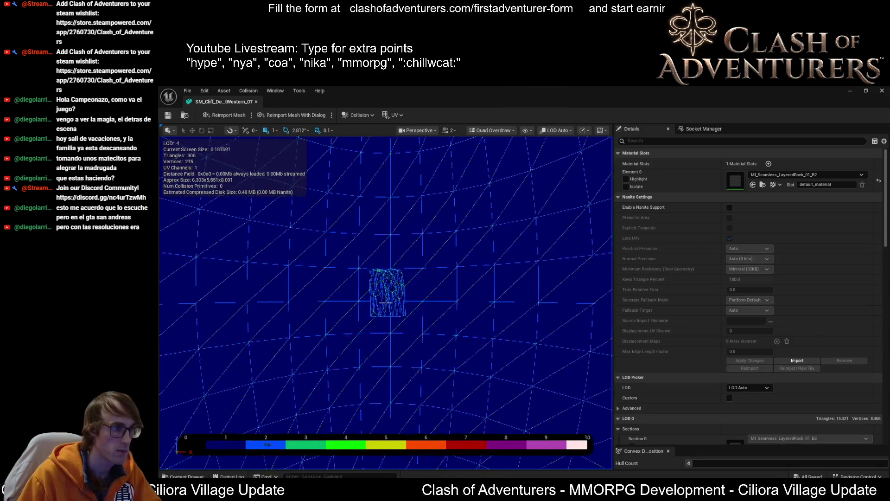
{"action": "scroll", "coordinate": [386, 303], "scroll_direction": "up", "scroll_amount": 3}
{"action": "scroll", "coordinate": [386, 303], "scroll_direction": "up", "scroll_amount": 4}
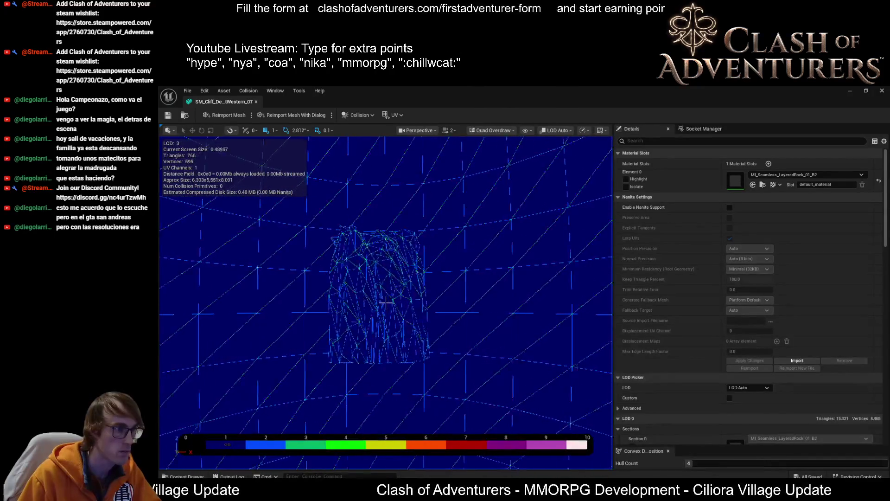
{"action": "scroll", "coordinate": [386, 303], "scroll_direction": "up", "scroll_amount": 4}
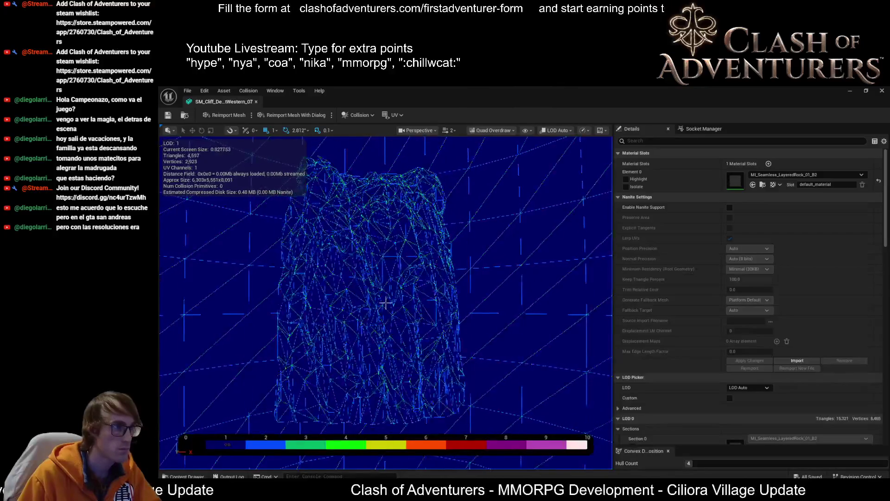
{"action": "scroll", "coordinate": [386, 302], "scroll_direction": "down", "scroll_amount": 4}
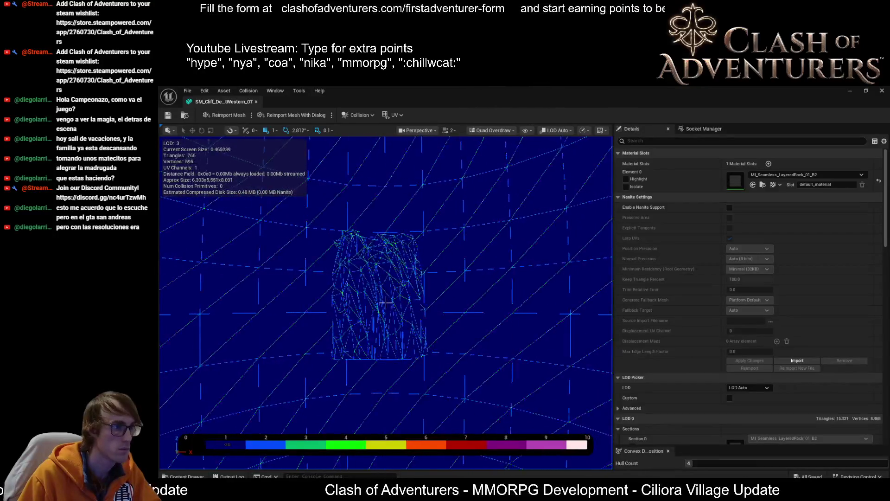
{"action": "scroll", "coordinate": [386, 303], "scroll_direction": "down", "scroll_amount": 4}
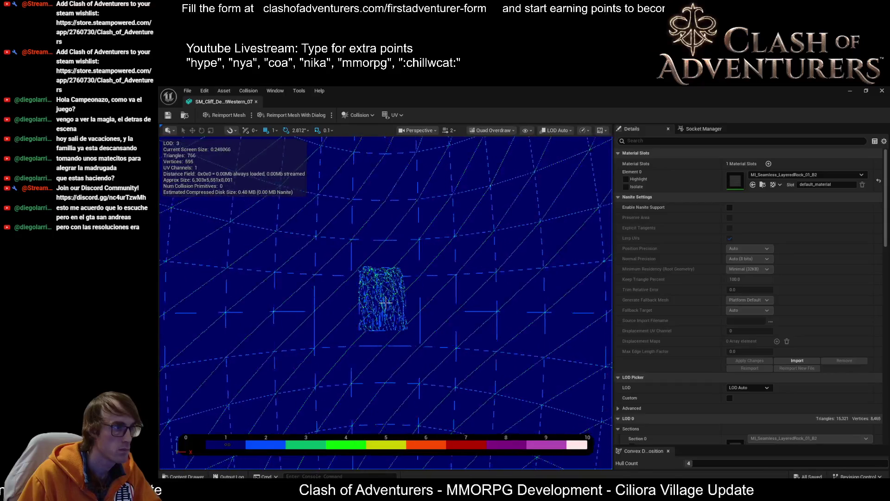
{"action": "scroll", "coordinate": [406, 226], "scroll_direction": "down", "scroll_amount": 1}
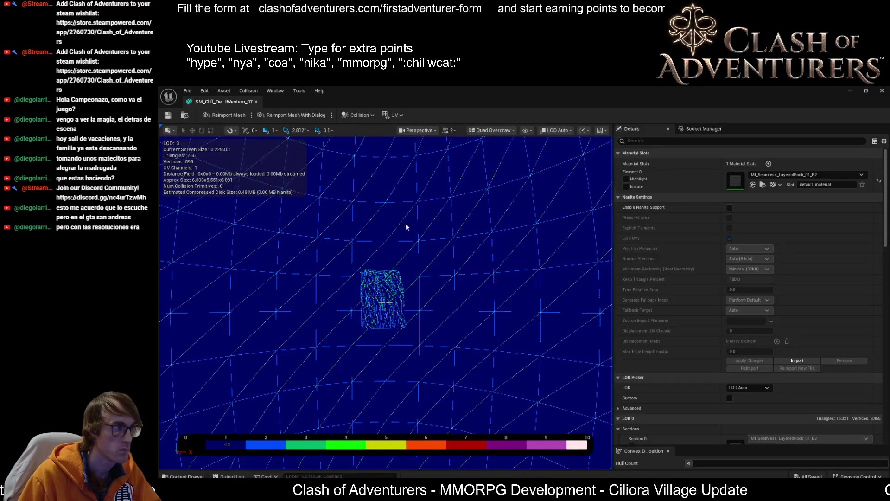
{"action": "left_click", "coordinate": [256, 103]}
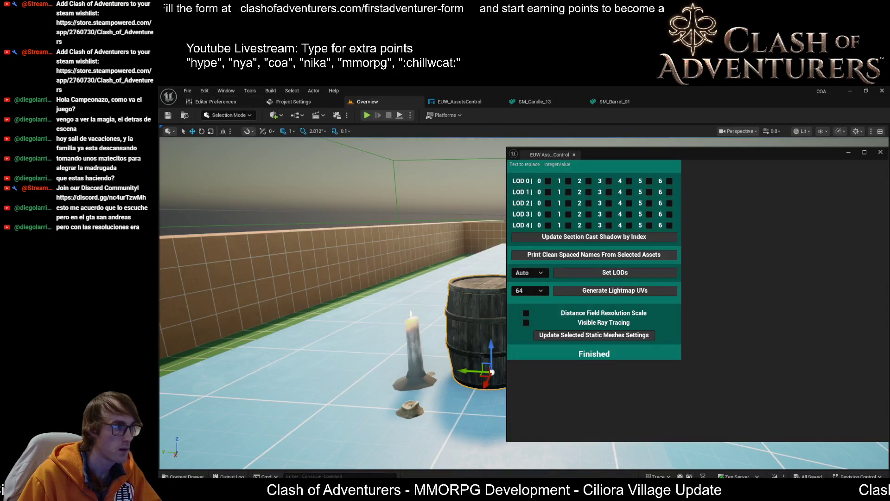
Step: Select all seven DesertWestern cliff meshes in the Content Drawer and run Set LODs on them
{"action": "key", "text": "ctrl+space"}
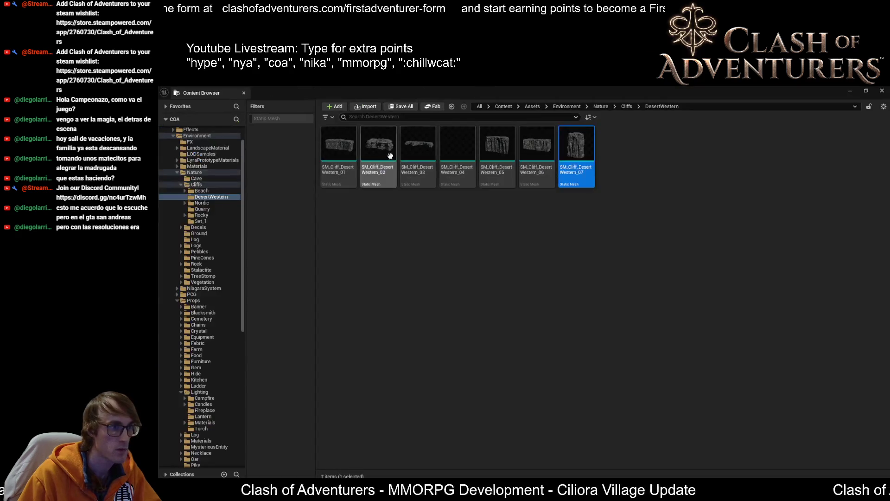
{"action": "key", "text": "ctrl+a"}
{"action": "left_click", "coordinate": [645, 89]}
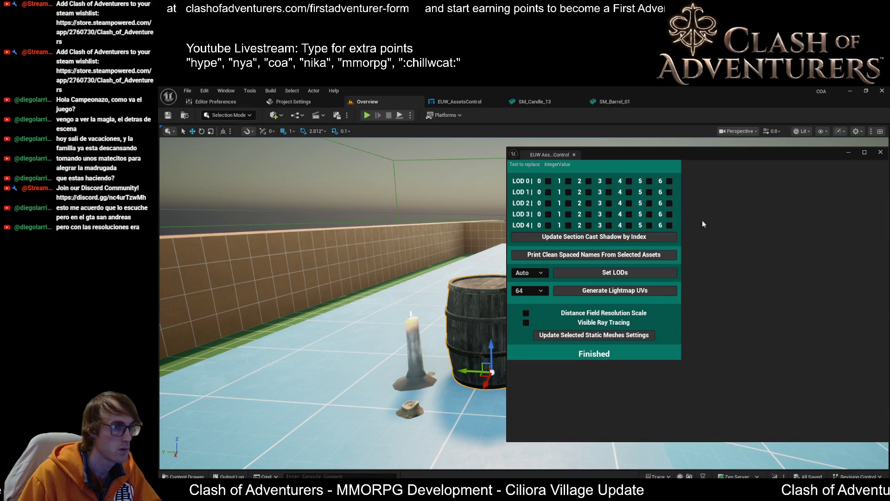
{"action": "left_click", "coordinate": [615, 274]}
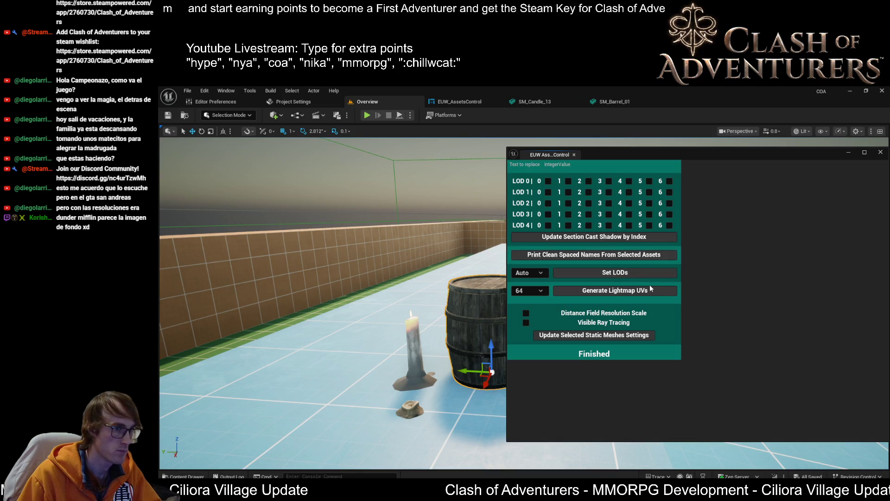
{"action": "left_click", "coordinate": [615, 273]}
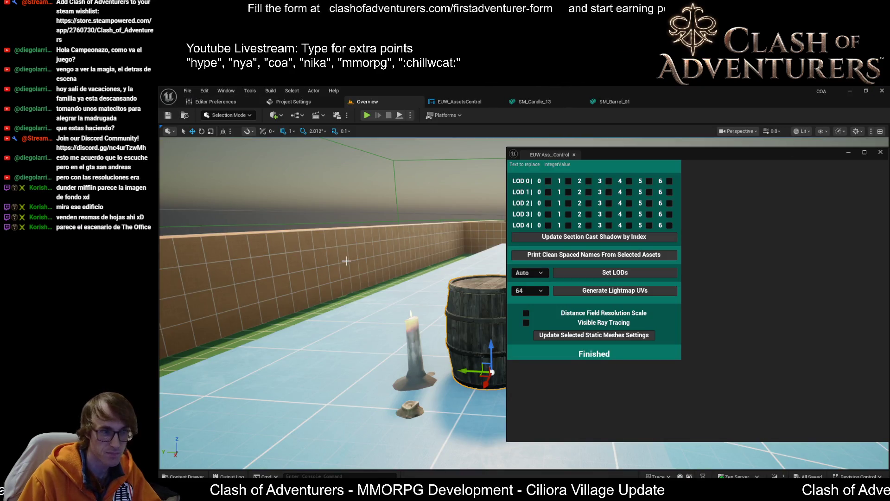
Step: Run Update Selected Static Meshes Settings from the EUW_AssetsControl widget
{"action": "left_click_drag", "start_coordinate": [447, 276], "coordinate": [492, 259]}
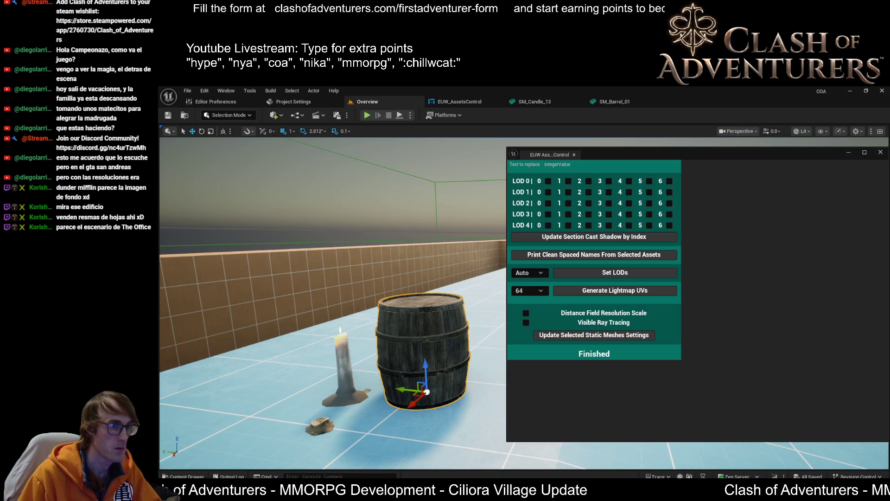
{"action": "left_click", "coordinate": [620, 336]}
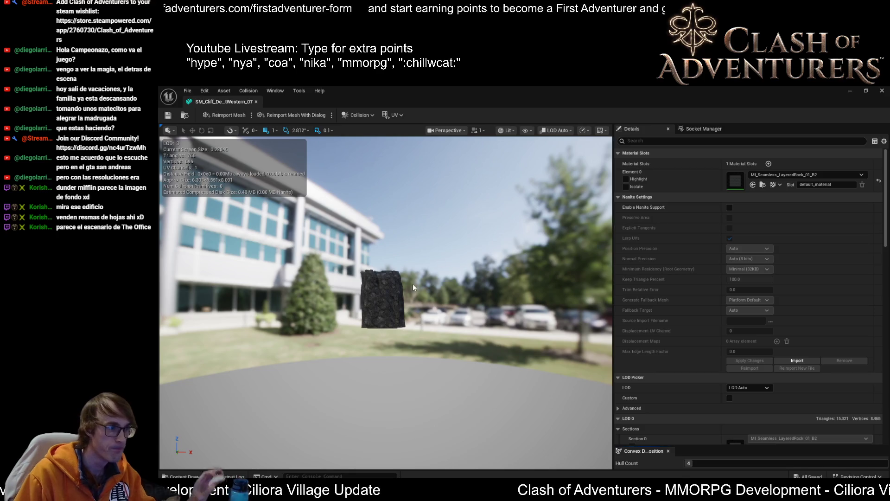
Step: Tick LOD Picker Custom on the cliff mesh and review the LOD 1–3 screen sizes
{"action": "mouse_move", "coordinate": [442, 224]}
{"action": "left_mouse_down"}
{"action": "mouse_move", "coordinate": [426, 222]}
{"action": "mouse_move", "coordinate": [417, 186]}
{"action": "left_mouse_up"}
{"action": "scroll", "coordinate": [705, 351], "scroll_direction": "down", "scroll_amount": 5}
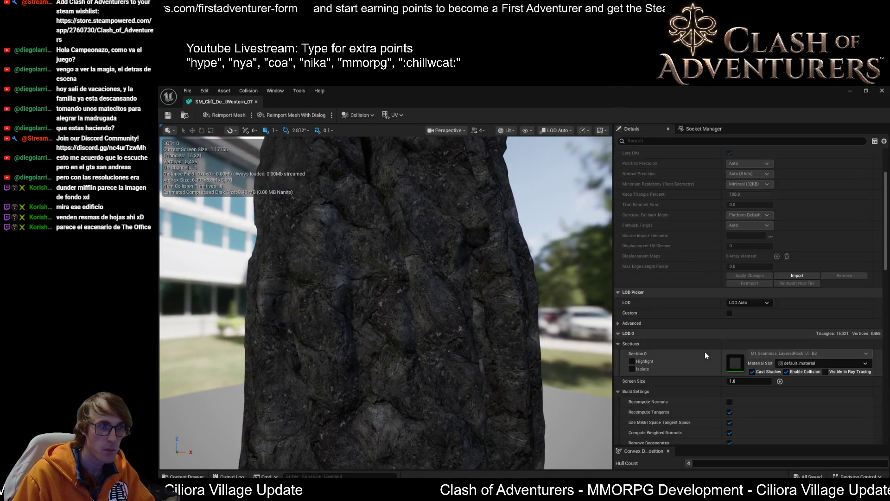
{"action": "scroll", "coordinate": [686, 315], "scroll_direction": "down", "scroll_amount": 3}
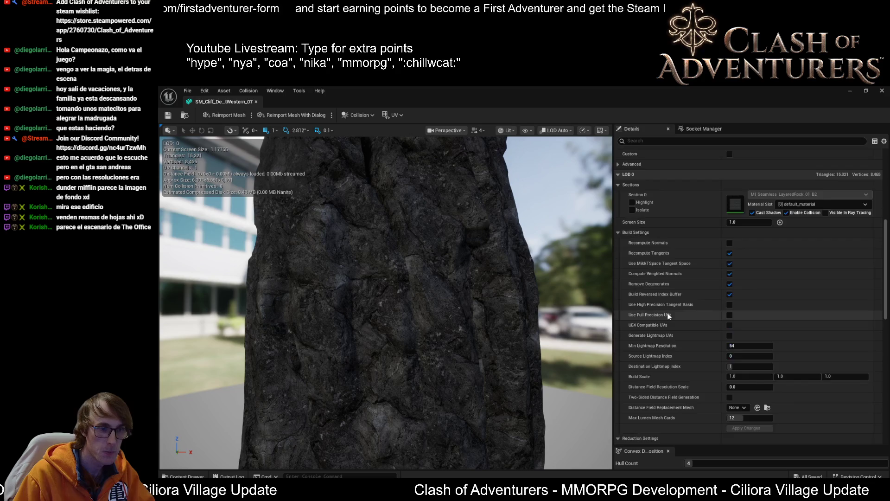
{"action": "scroll", "coordinate": [696, 334], "scroll_direction": "up", "scroll_amount": 4}
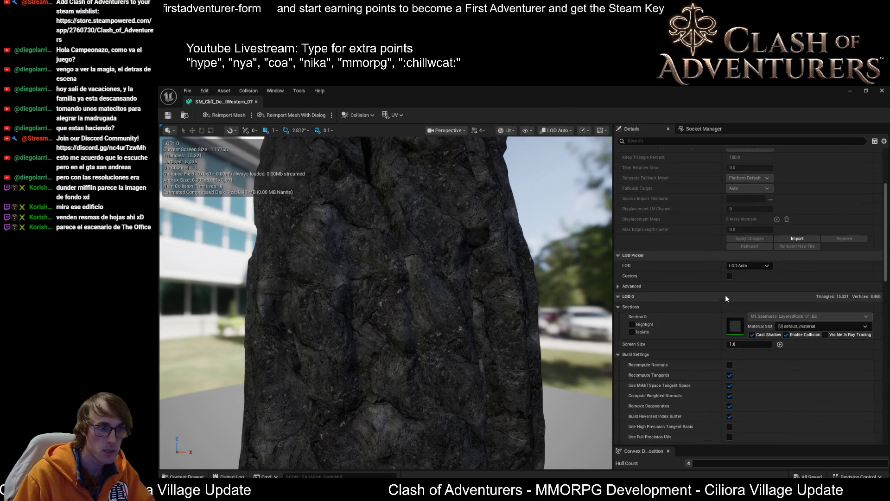
{"action": "left_click", "coordinate": [730, 276]}
{"action": "scroll", "coordinate": [742, 349], "scroll_direction": "down", "scroll_amount": 2}
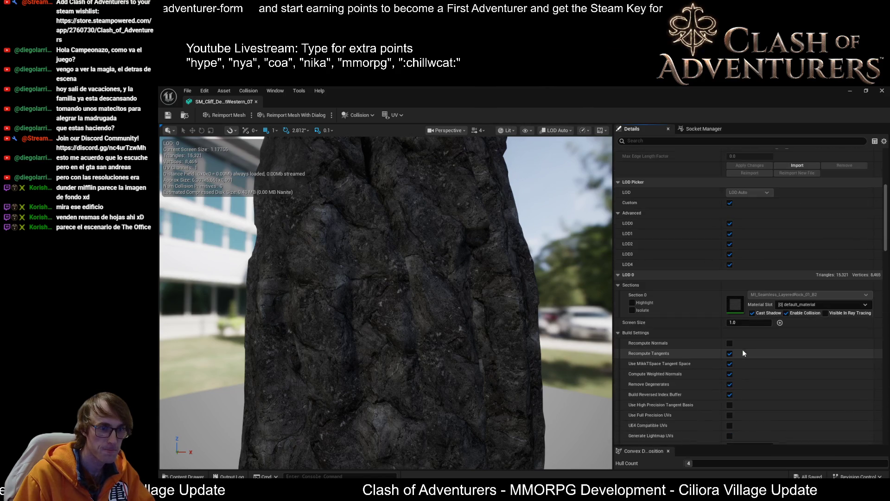
{"action": "scroll", "coordinate": [742, 354], "scroll_direction": "down", "scroll_amount": 2}
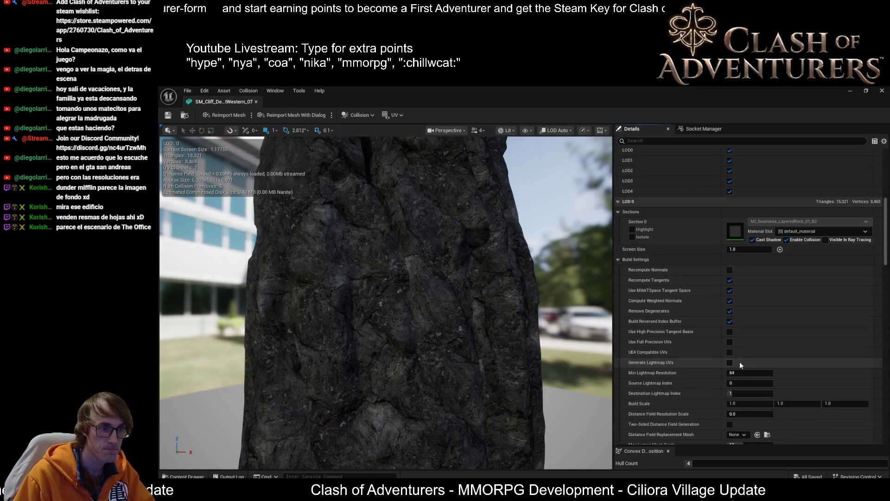
{"action": "scroll", "coordinate": [739, 364], "scroll_direction": "down", "scroll_amount": 6}
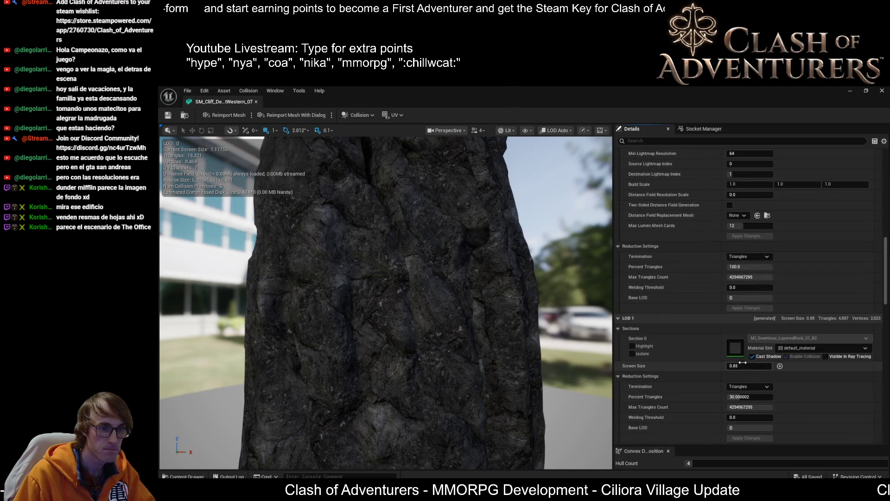
{"action": "scroll", "coordinate": [743, 362], "scroll_direction": "down", "scroll_amount": 6}
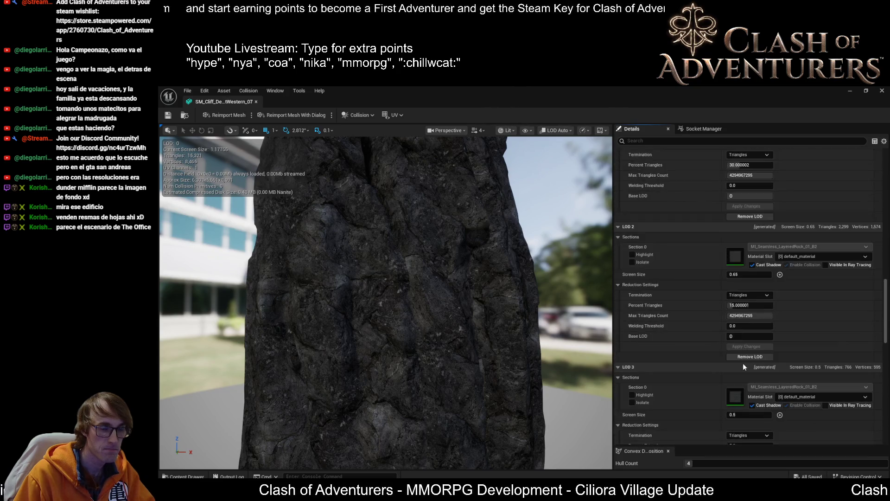
{"action": "scroll", "coordinate": [743, 363], "scroll_direction": "down", "scroll_amount": 2}
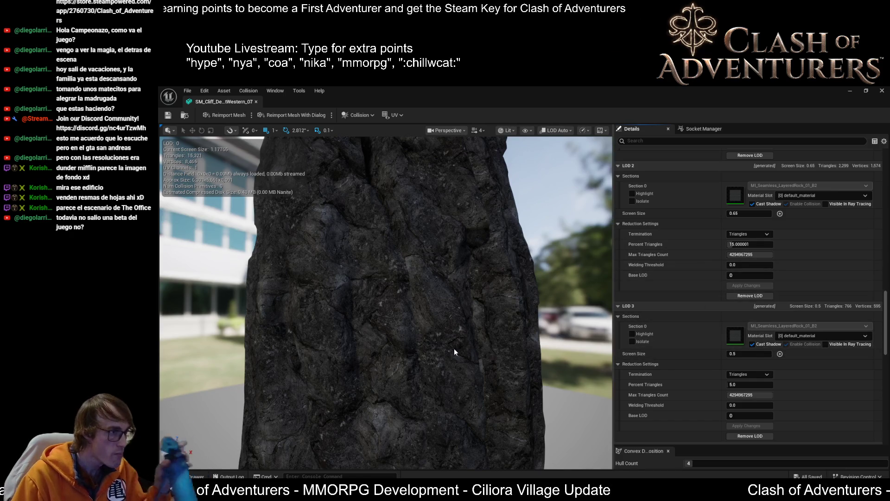
Step: Orbit the preview to the rock's base and front, then close the cliff mesh editor
{"action": "left_click_drag", "start_coordinate": [447, 328], "coordinate": [431, 362]}
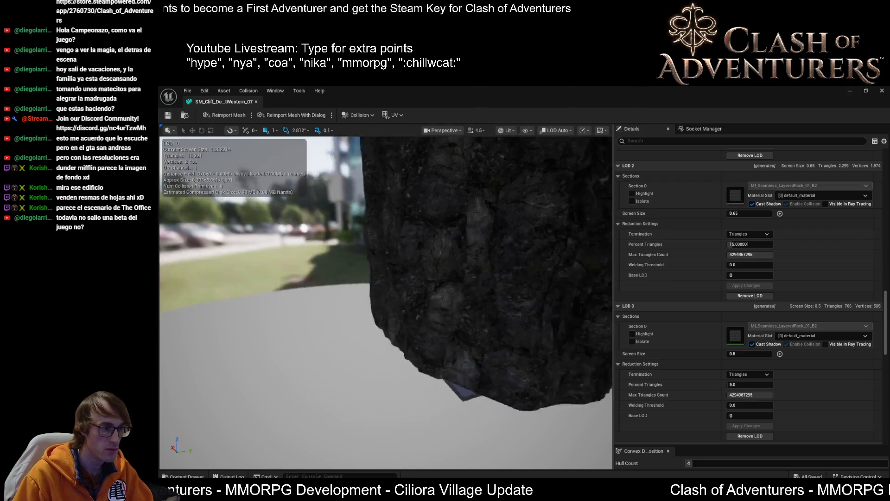
{"action": "left_click_drag", "start_coordinate": [402, 246], "coordinate": [402, 246]}
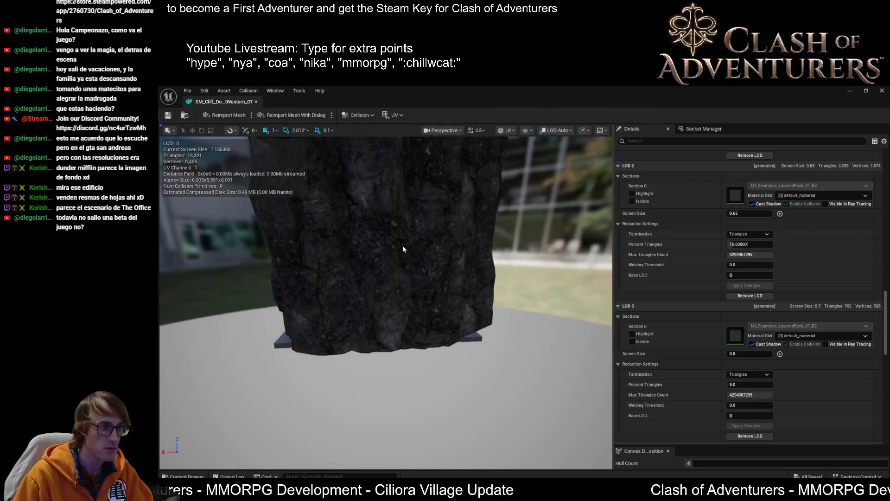
{"action": "left_click", "coordinate": [256, 102]}
{"action": "left_click_drag", "start_coordinate": [384, 189], "coordinate": [384, 189]}
Step: Look around the rock in the level, then view the SM_Barrel_01 and SM_Candle_13 mesh tabs
{"action": "scroll", "coordinate": [384, 188], "scroll_direction": "up", "scroll_amount": 2}
{"action": "scroll", "coordinate": [384, 188], "scroll_direction": "up", "scroll_amount": 1}
{"action": "scroll", "coordinate": [325, 301], "scroll_direction": "down", "scroll_amount": 10}
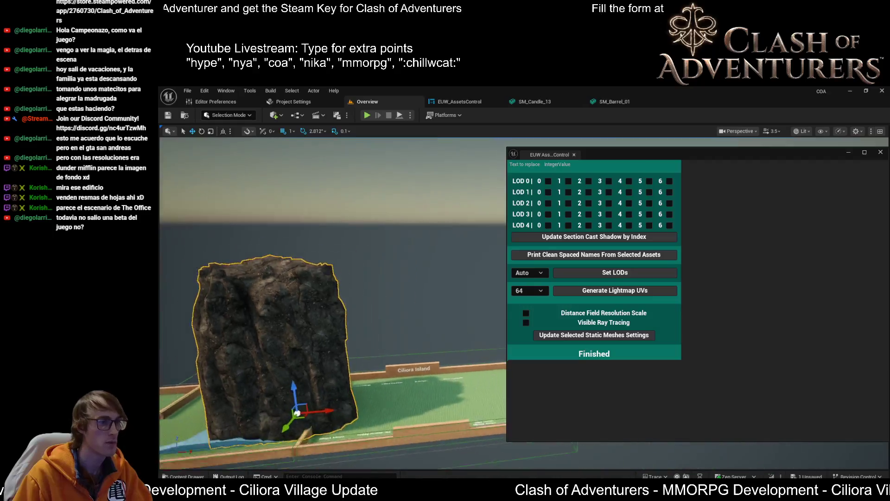
{"action": "scroll", "coordinate": [333, 302], "scroll_direction": "up", "scroll_amount": 10}
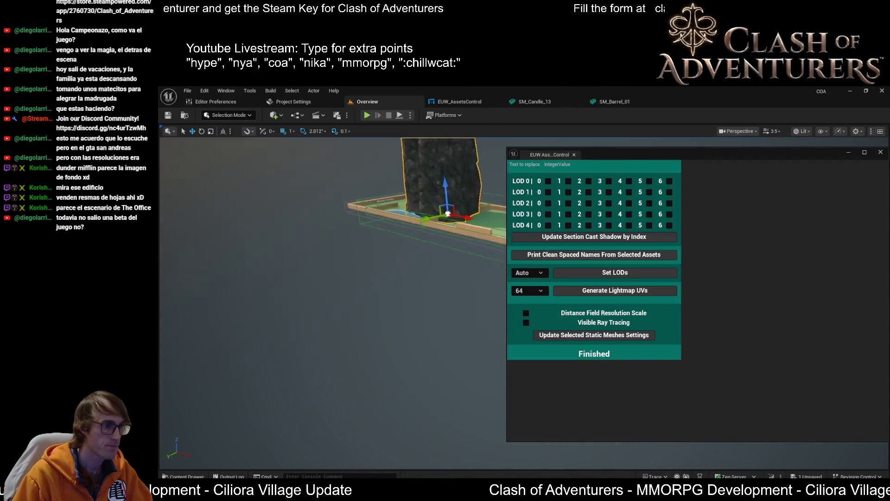
{"action": "left_click_drag", "start_coordinate": [333, 301], "coordinate": [360, 325]}
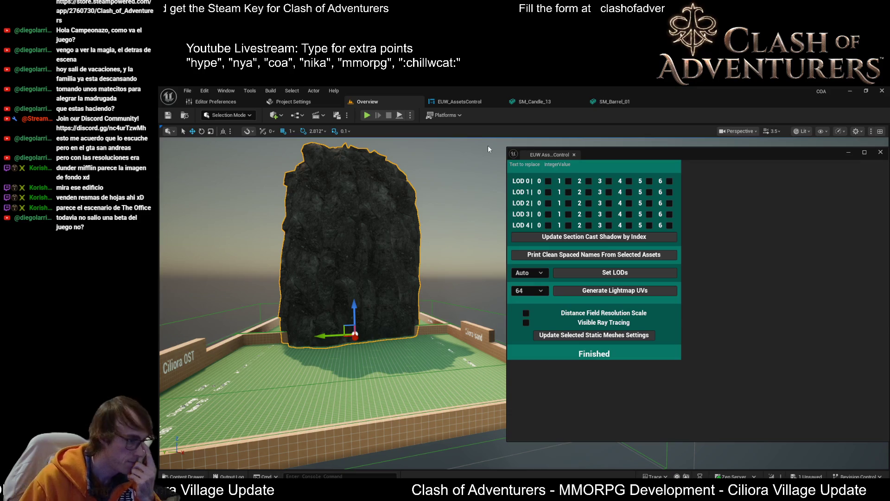
{"action": "left_click", "coordinate": [613, 102]}
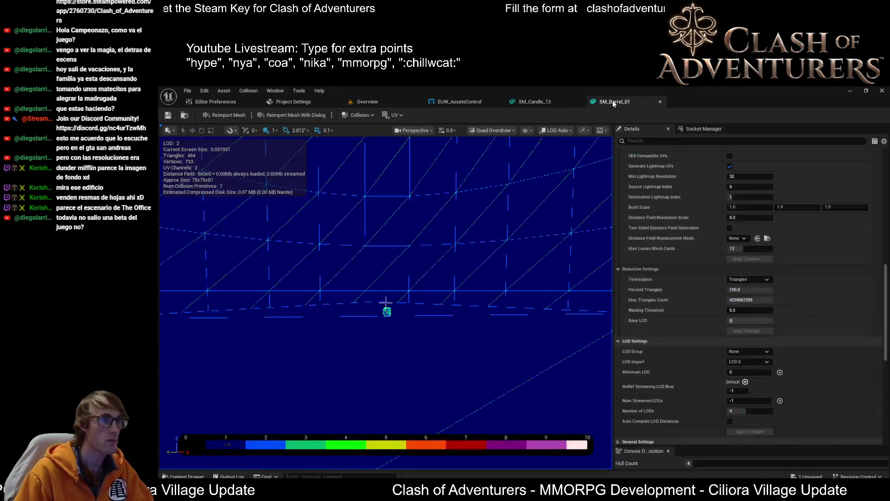
{"action": "left_click", "coordinate": [549, 102]}
{"action": "left_click", "coordinate": [458, 102]}
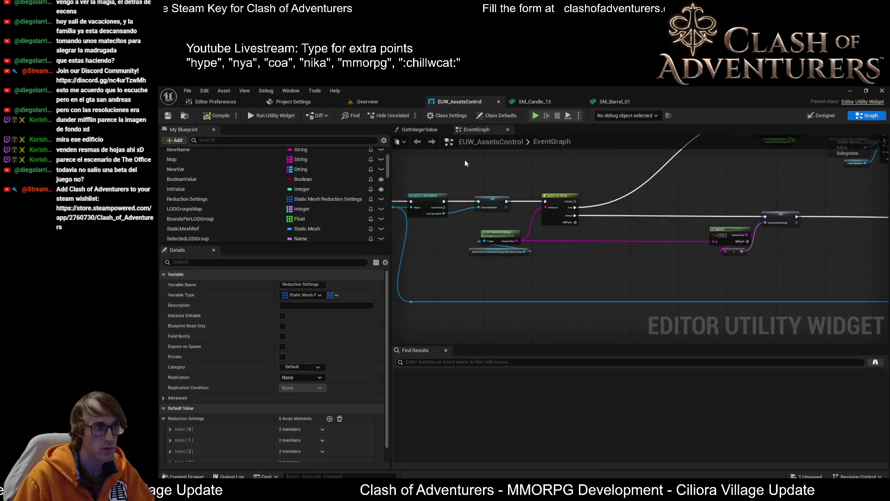
{"action": "left_click", "coordinate": [385, 101]}
{"action": "scroll", "coordinate": [450, 226], "scroll_direction": "down", "scroll_amount": 1}
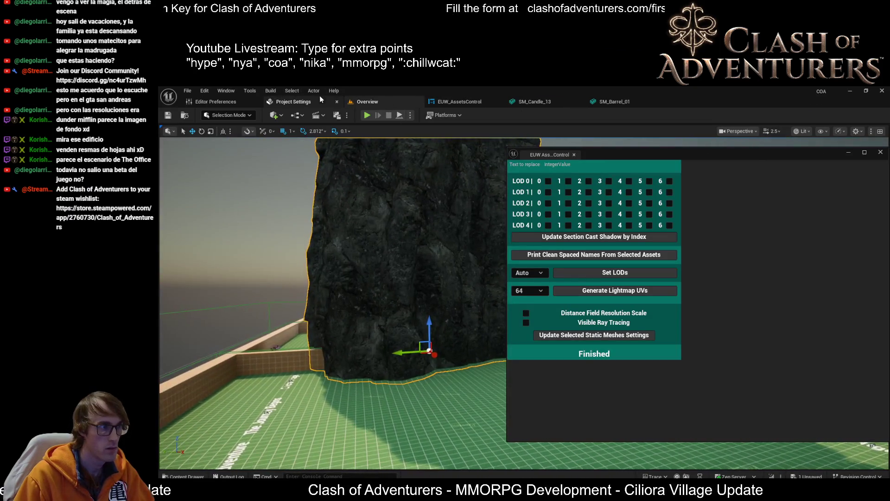
{"action": "left_click", "coordinate": [458, 101]}
{"action": "scroll", "coordinate": [622, 288], "scroll_direction": "down", "scroll_amount": 6}
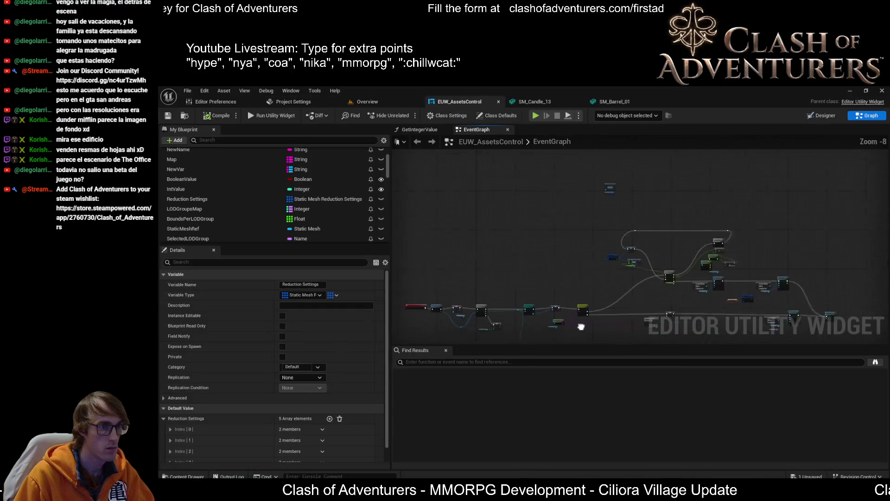
{"action": "scroll", "coordinate": [623, 287], "scroll_direction": "up", "scroll_amount": 10}
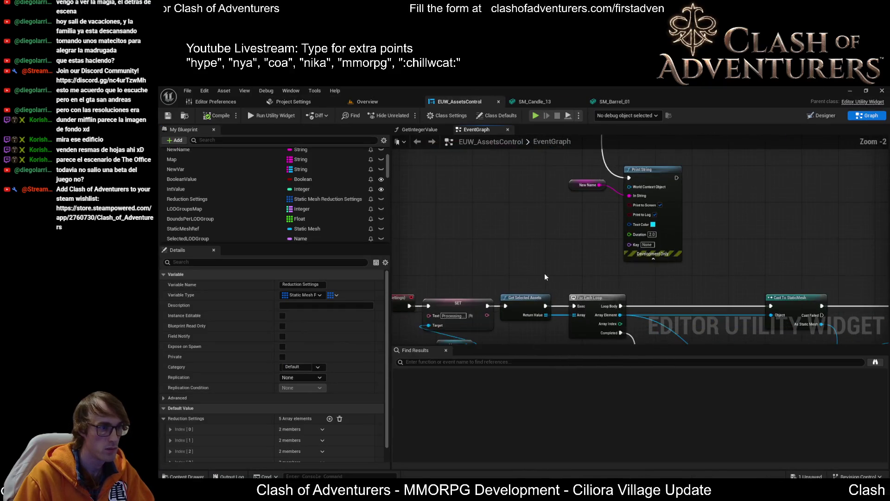
{"action": "scroll", "coordinate": [642, 302], "scroll_direction": "down", "scroll_amount": 4}
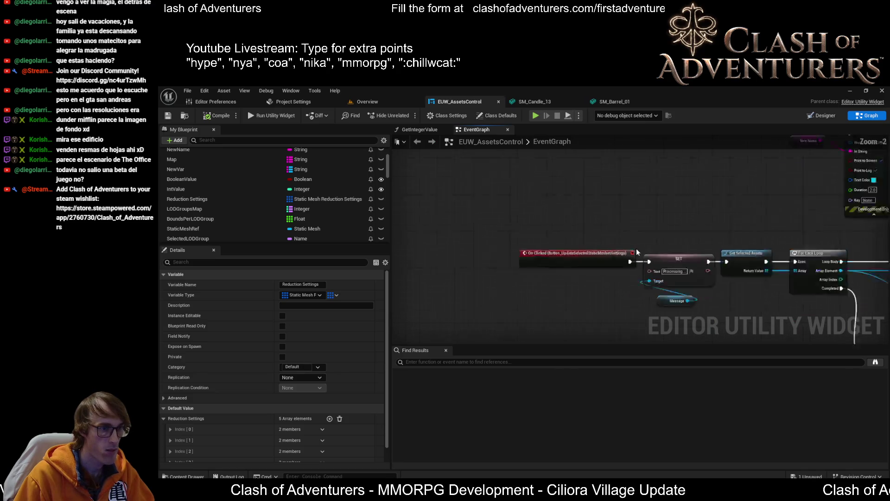
{"action": "scroll", "coordinate": [642, 302], "scroll_direction": "down", "scroll_amount": 3}
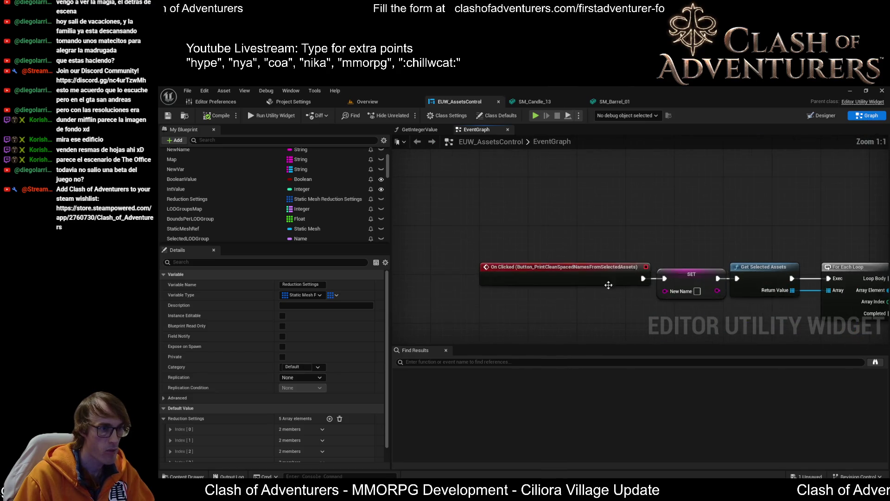
{"action": "scroll", "coordinate": [615, 269], "scroll_direction": "up", "scroll_amount": 7}
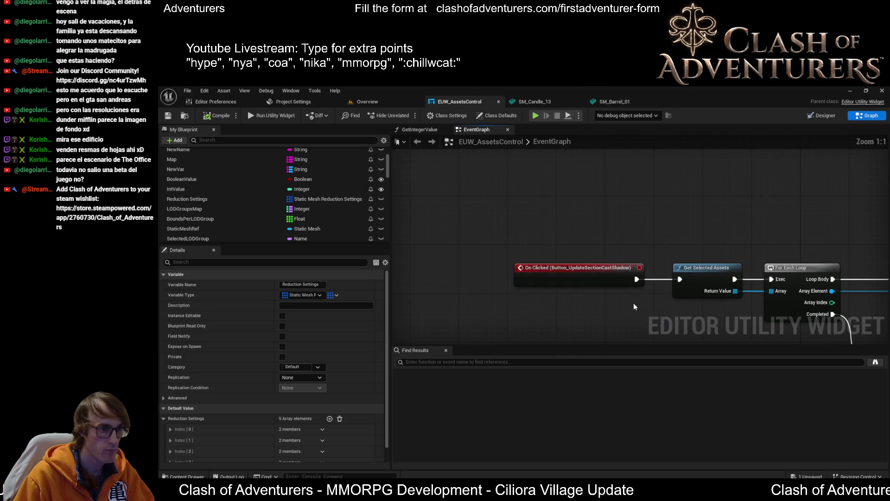
{"action": "mouse_move", "coordinate": [638, 284]}
{"action": "left_mouse_down"}
{"action": "mouse_move", "coordinate": [494, 245]}
{"action": "mouse_move", "coordinate": [622, 239]}
{"action": "mouse_move", "coordinate": [586, 218]}
{"action": "mouse_move", "coordinate": [650, 282]}
{"action": "mouse_move", "coordinate": [622, 294]}
{"action": "mouse_move", "coordinate": [646, 245]}
{"action": "left_mouse_up"}
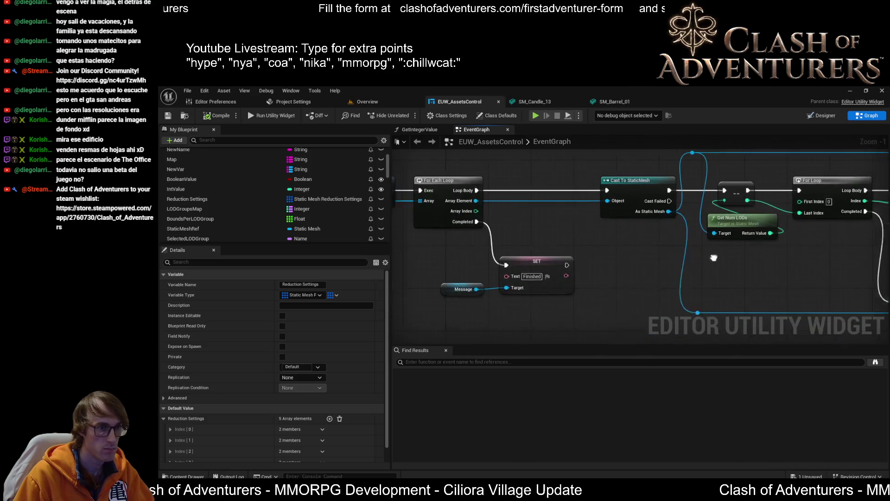
{"action": "left_click_drag", "start_coordinate": [713, 254], "coordinate": [474, 278]}
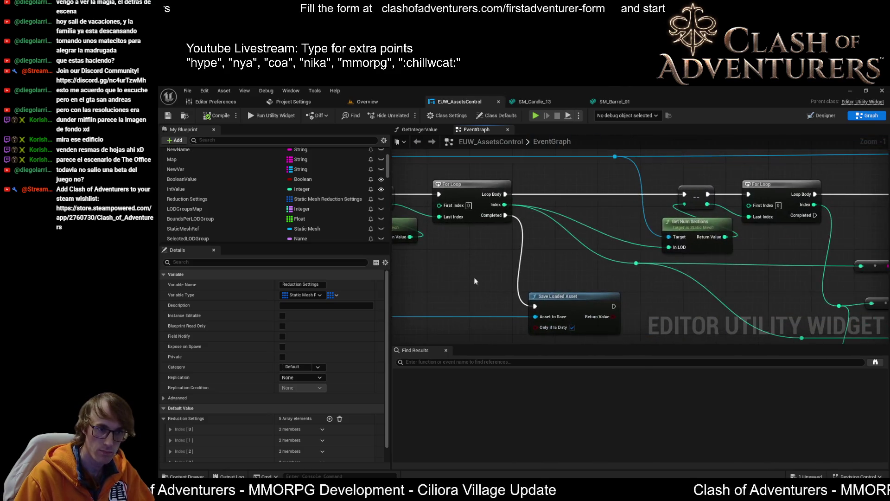
{"action": "scroll", "coordinate": [667, 237], "scroll_direction": "down", "scroll_amount": 1}
{"action": "scroll", "coordinate": [668, 238], "scroll_direction": "up", "scroll_amount": 3}
{"action": "left_click_drag", "start_coordinate": [835, 251], "coordinate": [666, 258]}
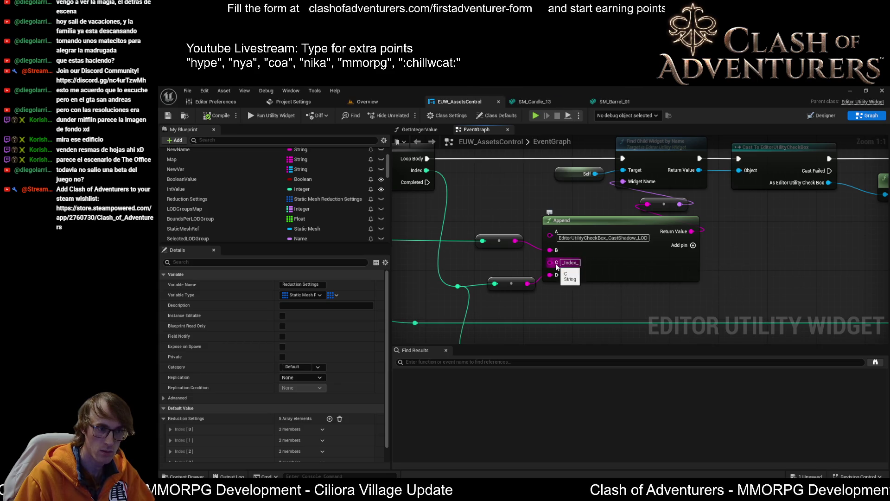
{"action": "scroll", "coordinate": [592, 275], "scroll_direction": "down", "scroll_amount": 2}
{"action": "scroll", "coordinate": [591, 275], "scroll_direction": "up", "scroll_amount": 2}
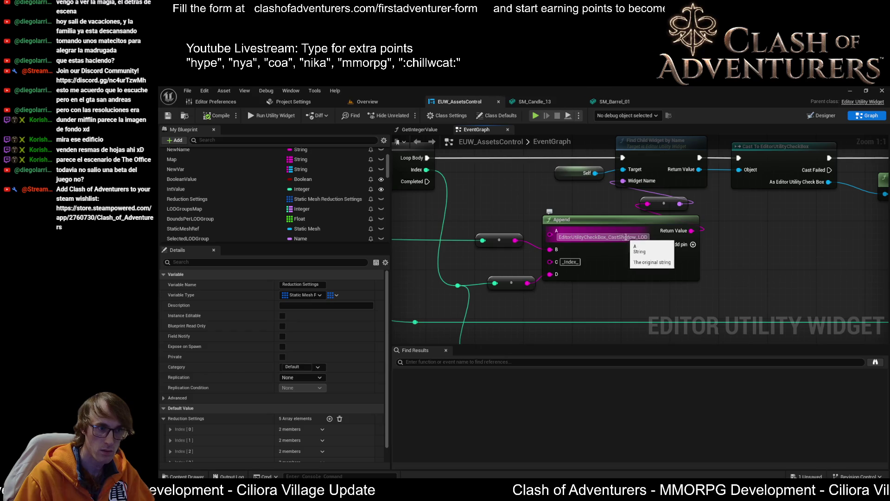
{"action": "scroll", "coordinate": [667, 270], "scroll_direction": "down", "scroll_amount": 1}
{"action": "scroll", "coordinate": [667, 271], "scroll_direction": "down", "scroll_amount": 1}
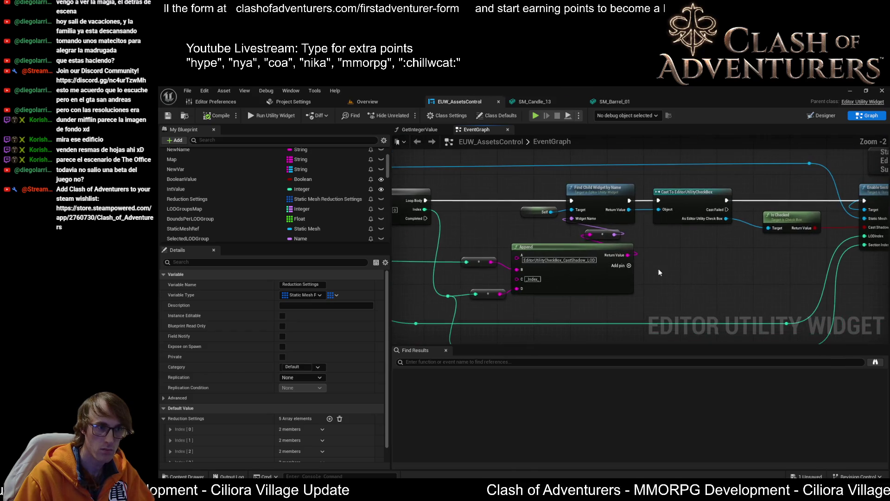
{"action": "left_click_drag", "start_coordinate": [735, 248], "coordinate": [675, 240]}
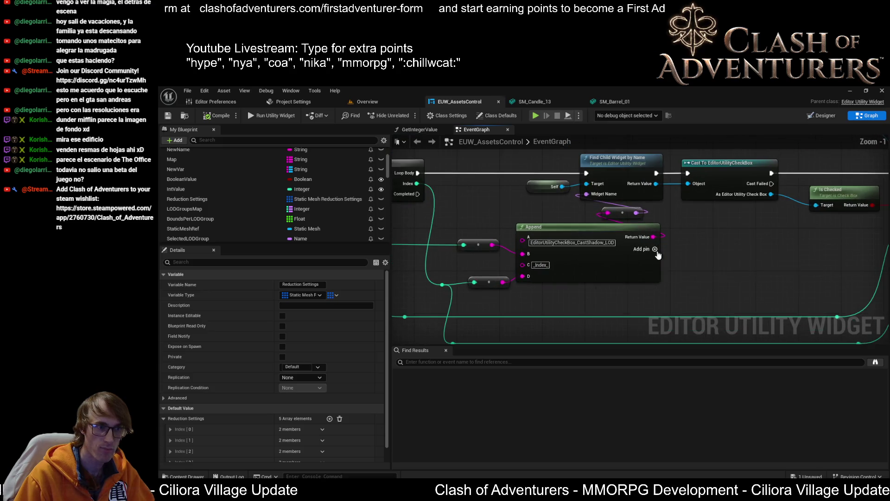
{"action": "scroll", "coordinate": [662, 252], "scroll_direction": "up", "scroll_amount": 1}
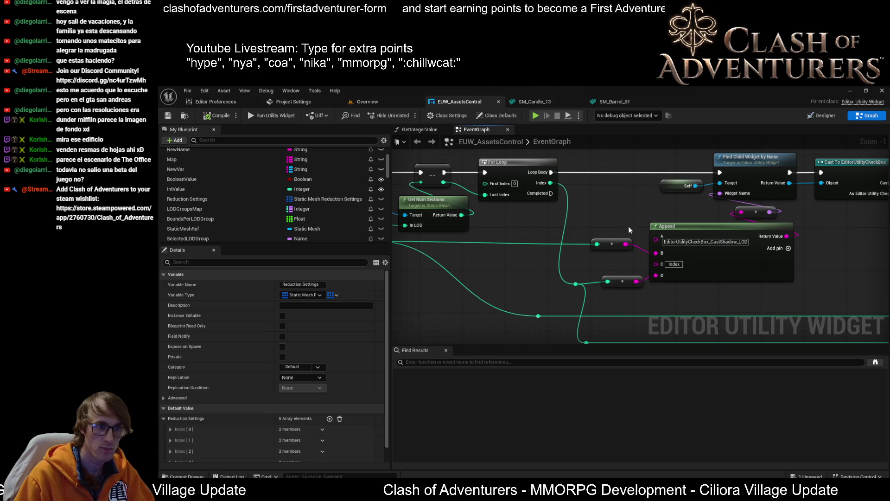
{"action": "scroll", "coordinate": [628, 229], "scroll_direction": "up", "scroll_amount": 1}
{"action": "scroll", "coordinate": [632, 227], "scroll_direction": "down", "scroll_amount": 3}
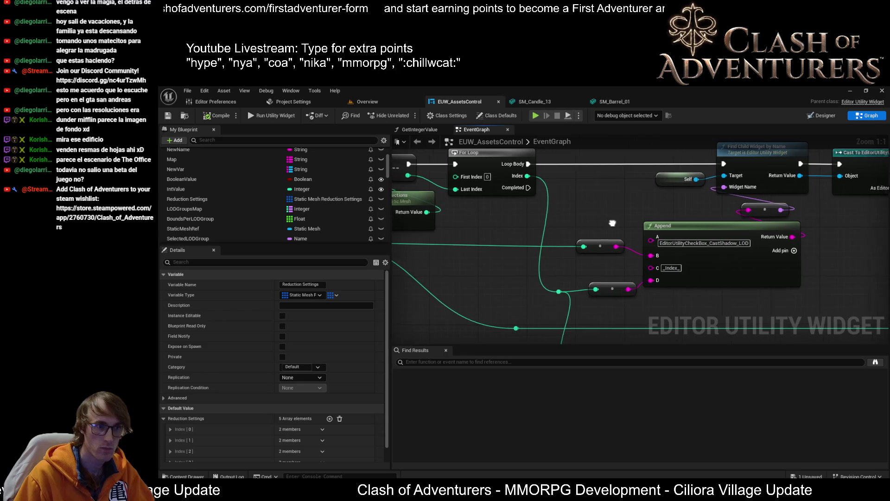
{"action": "scroll", "coordinate": [640, 226], "scroll_direction": "up", "scroll_amount": 3}
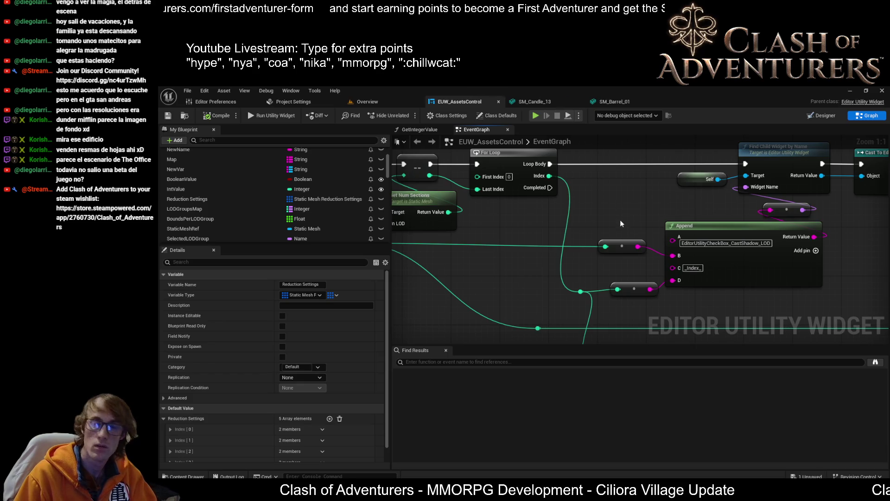
{"action": "left_click_drag", "start_coordinate": [635, 224], "coordinate": [536, 206]}
{"action": "scroll", "coordinate": [536, 206], "scroll_direction": "down", "scroll_amount": 4}
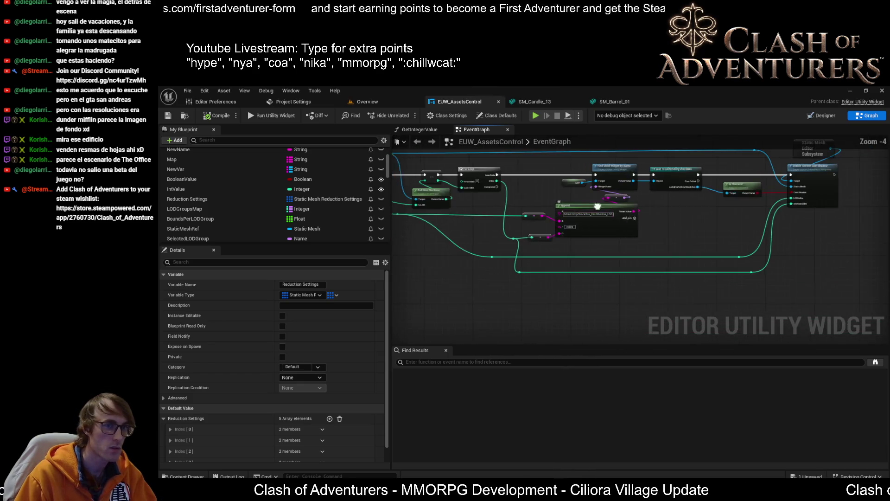
{"action": "scroll", "coordinate": [644, 263], "scroll_direction": "up", "scroll_amount": 3}
{"action": "scroll", "coordinate": [644, 262], "scroll_direction": "down", "scroll_amount": 4}
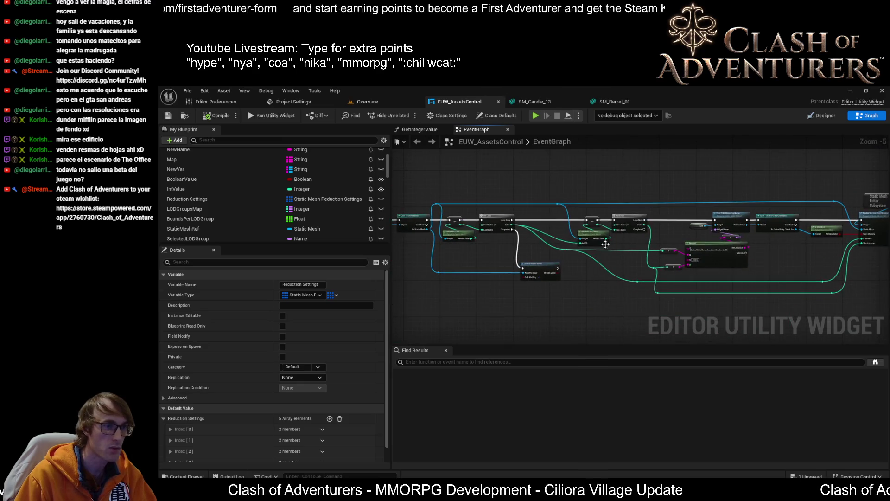
Step: Switch to the Overview level tab and zoom the camera around the rock
{"action": "left_click", "coordinate": [390, 99]}
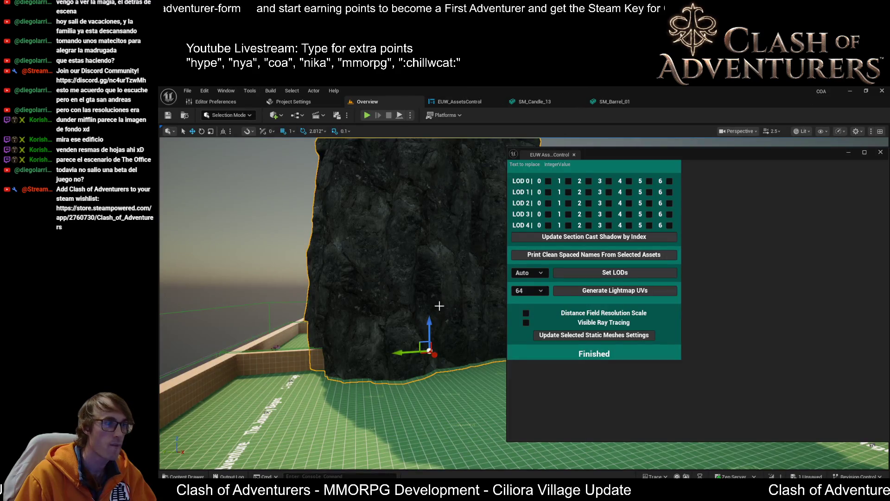
{"action": "scroll", "coordinate": [422, 279], "scroll_direction": "down", "scroll_amount": 5}
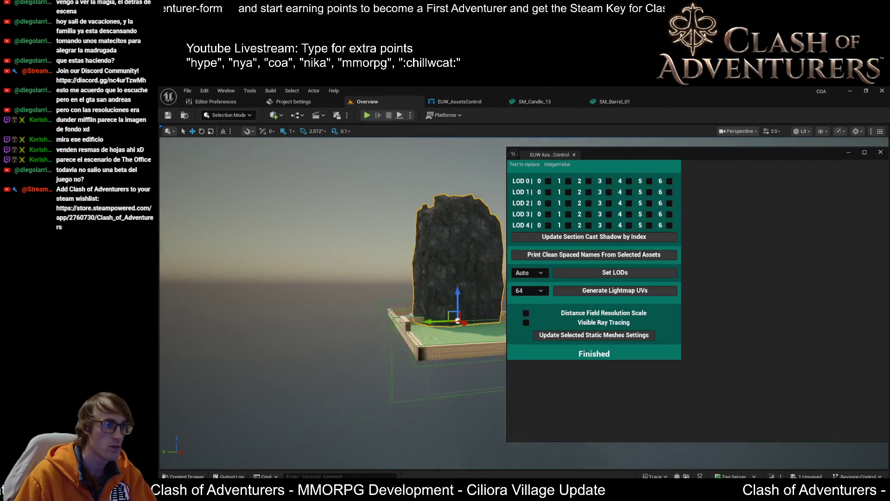
{"action": "scroll", "coordinate": [422, 278], "scroll_direction": "up", "scroll_amount": 5}
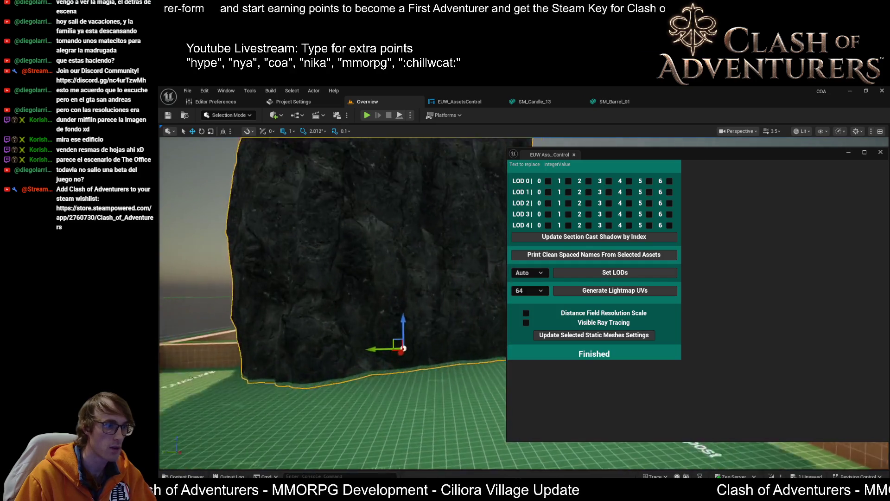
{"action": "scroll", "coordinate": [333, 301], "scroll_direction": "down", "scroll_amount": 5}
{"action": "scroll", "coordinate": [333, 301], "scroll_direction": "up", "scroll_amount": 6}
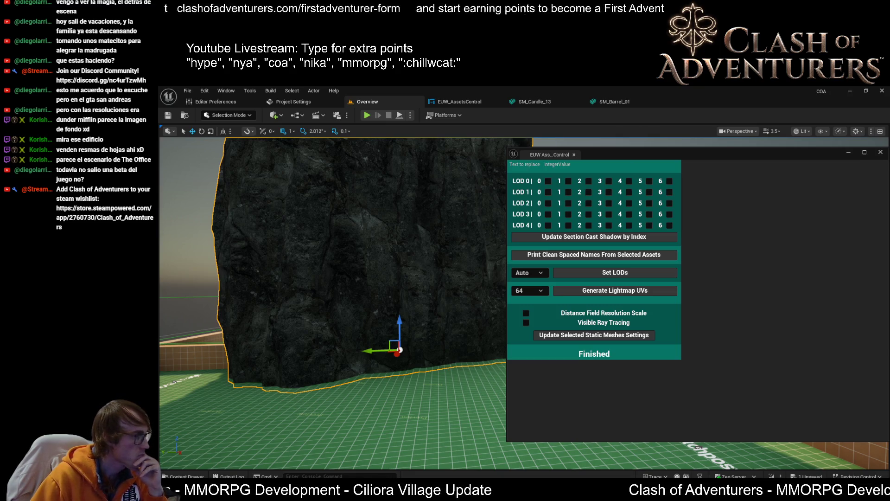
{"action": "left_click_drag", "start_coordinate": [324, 263], "coordinate": [286, 263]}
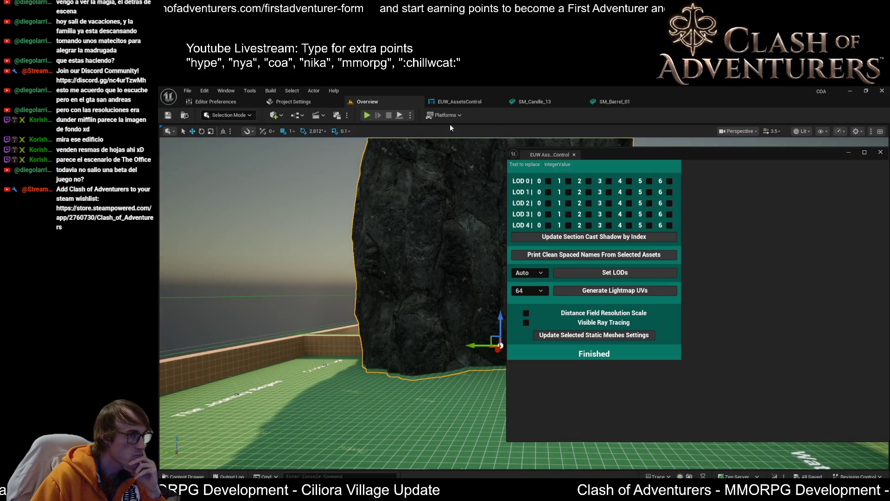
{"action": "left_click", "coordinate": [445, 102]}
{"action": "left_click", "coordinate": [393, 99]}
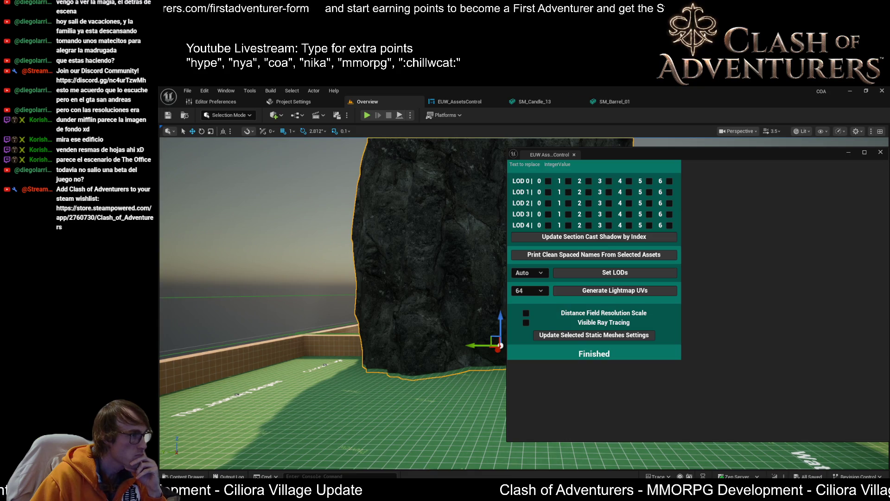
{"action": "left_click_drag", "start_coordinate": [279, 227], "coordinate": [315, 181]}
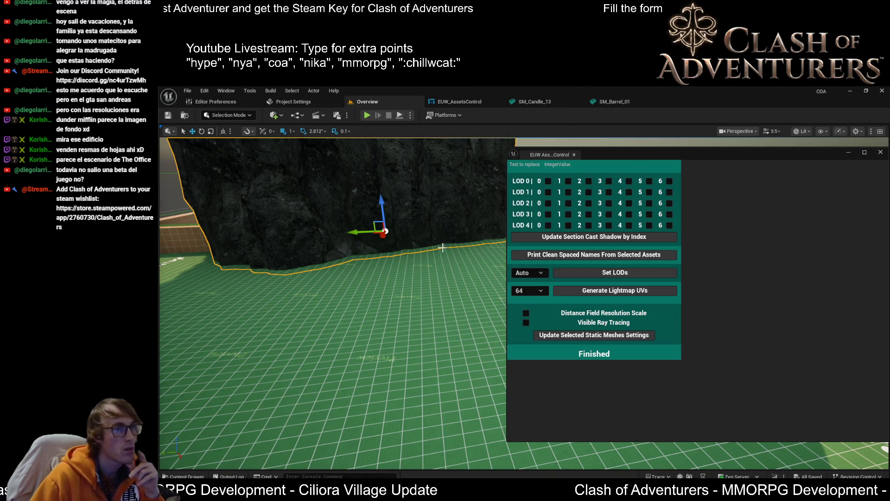
Step: Look through the EUW_AssetsControl, SM_Barrel_01 and SM_Candle_13 tabs
{"action": "left_click", "coordinate": [458, 103]}
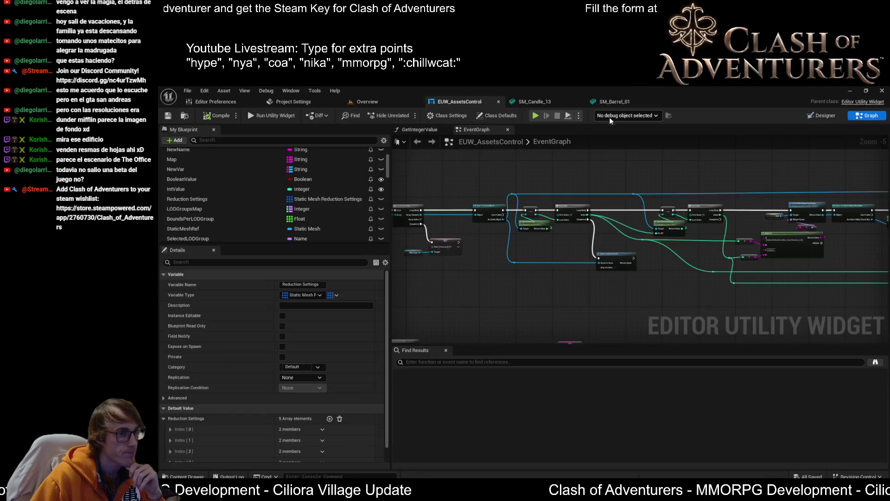
{"action": "left_click", "coordinate": [601, 98]}
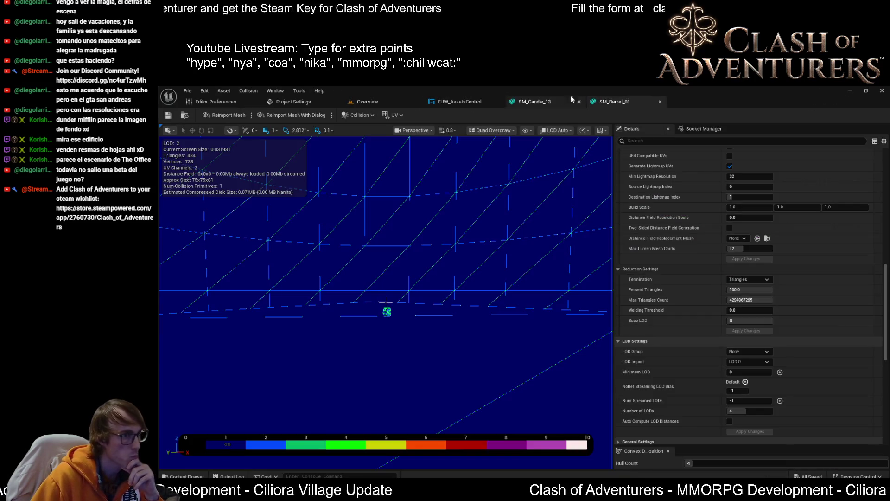
{"action": "left_click", "coordinate": [544, 102]}
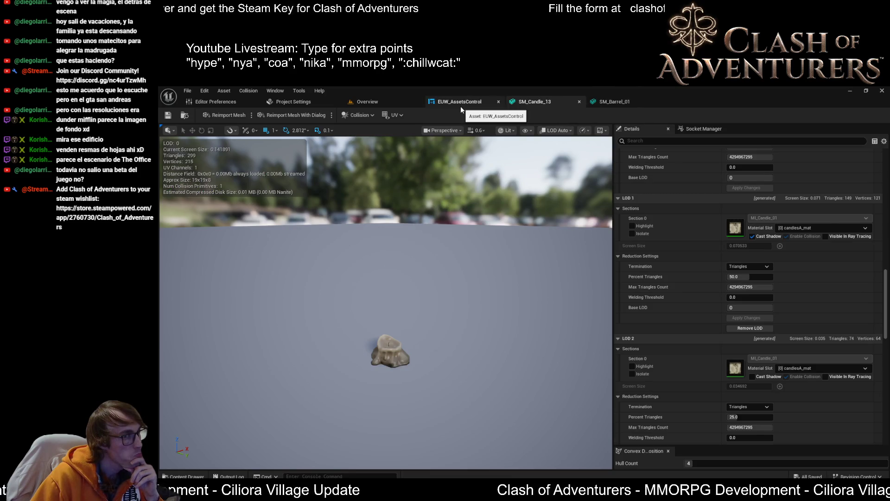
{"action": "scroll", "coordinate": [764, 292], "scroll_direction": "down", "scroll_amount": 5}
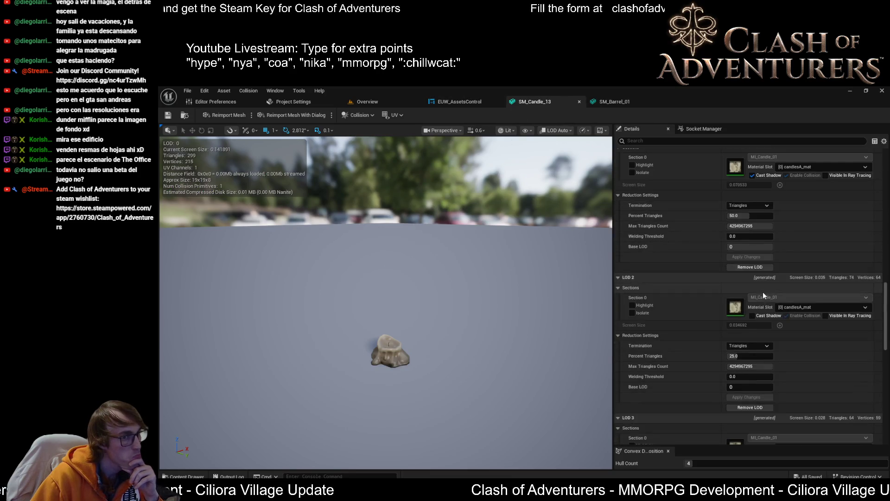
{"action": "scroll", "coordinate": [781, 296], "scroll_direction": "up", "scroll_amount": 2}
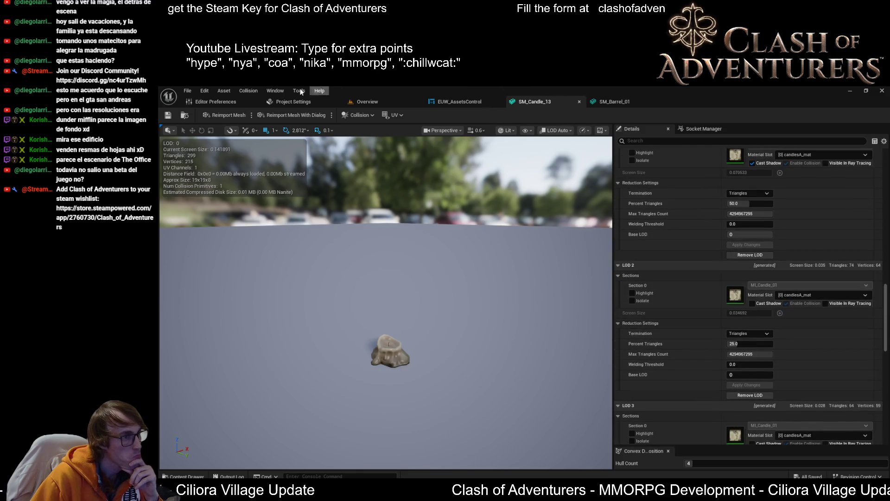
Step: Run Set LODs from the widget, inspect SM_Candle_13's LOD Auto preview list, then return to the event graph
{"action": "left_click", "coordinate": [396, 103]}
{"action": "left_click", "coordinate": [621, 277]}
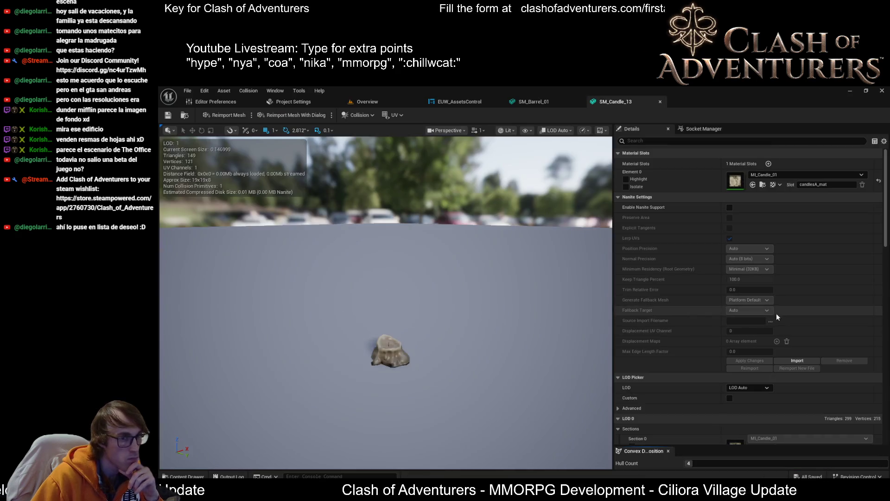
{"action": "scroll", "coordinate": [778, 290], "scroll_direction": "down", "scroll_amount": 1}
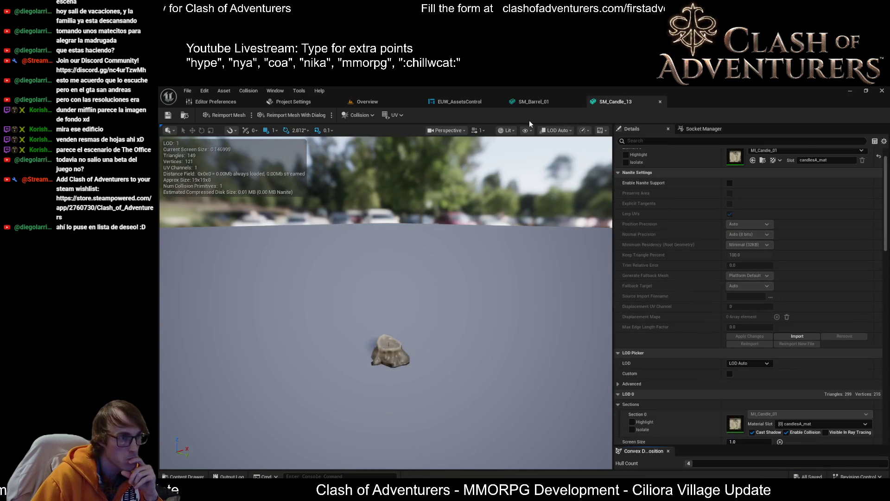
{"action": "left_click", "coordinate": [567, 131]}
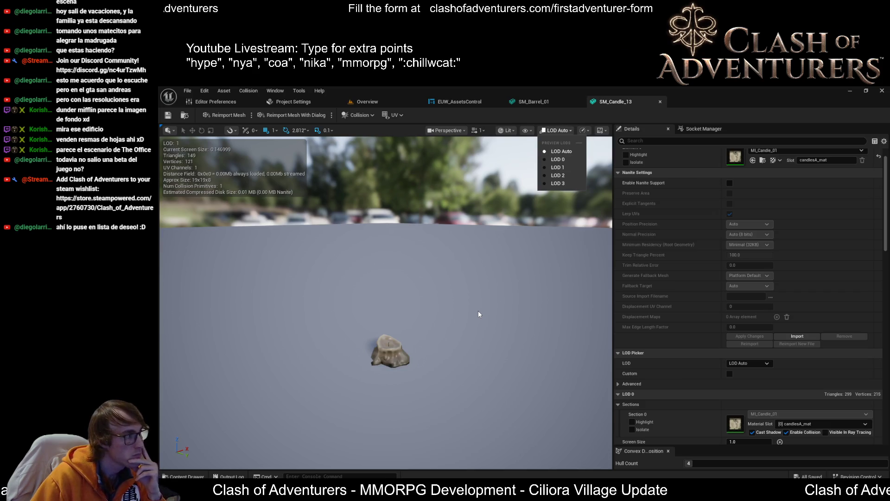
{"action": "left_click", "coordinate": [170, 118]}
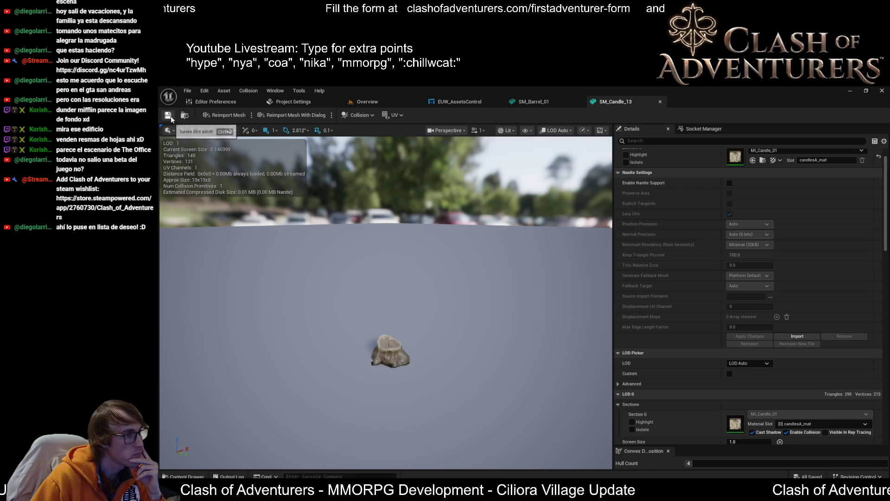
{"action": "left_click", "coordinate": [465, 102]}
Step: Zoom the EventGraph to 1:1 and pan until SET Reduction Settings, Break array and FIND nodes show
{"action": "scroll", "coordinate": [564, 259], "scroll_direction": "up", "scroll_amount": 6}
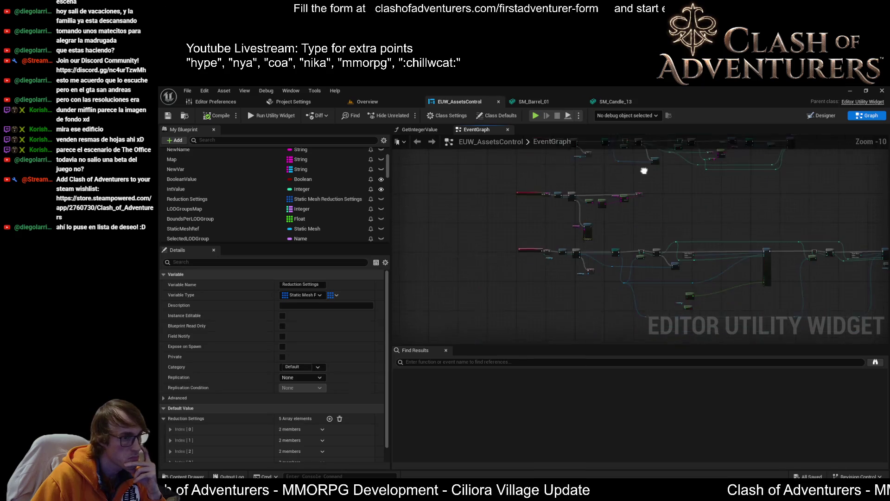
{"action": "scroll", "coordinate": [513, 228], "scroll_direction": "down", "scroll_amount": 6}
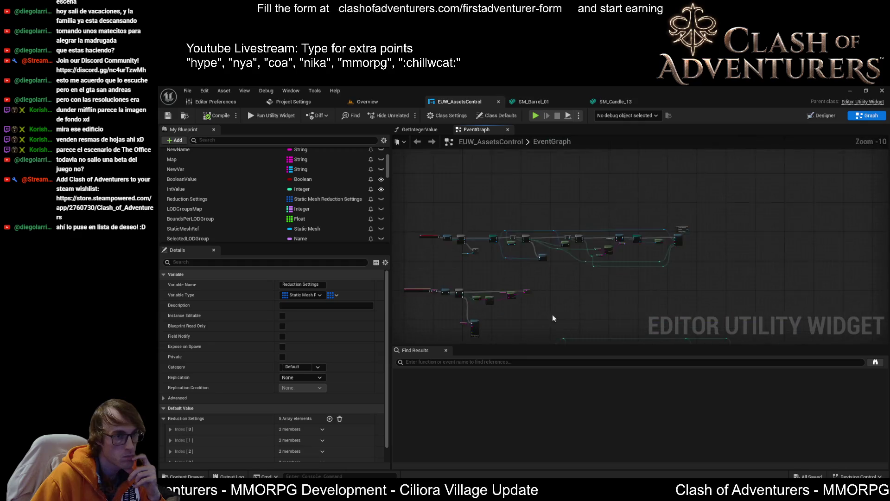
{"action": "scroll", "coordinate": [575, 270], "scroll_direction": "down", "scroll_amount": 2}
{"action": "scroll", "coordinate": [576, 149], "scroll_direction": "up", "scroll_amount": 9}
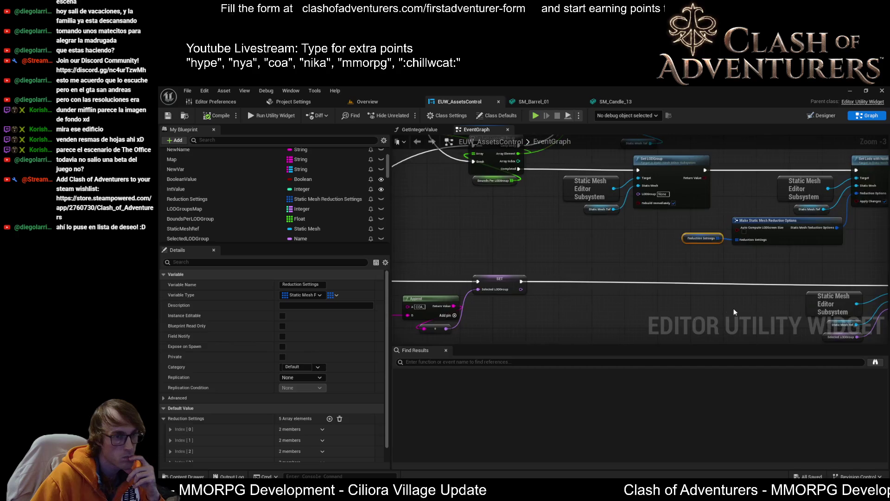
{"action": "mouse_move", "coordinate": [841, 231]}
{"action": "left_mouse_down"}
{"action": "mouse_move", "coordinate": [522, 250]}
{"action": "mouse_move", "coordinate": [655, 212]}
{"action": "mouse_move", "coordinate": [634, 183]}
{"action": "mouse_move", "coordinate": [826, 320]}
{"action": "mouse_move", "coordinate": [826, 190]}
{"action": "mouse_move", "coordinate": [721, 216]}
{"action": "mouse_move", "coordinate": [675, 256]}
{"action": "mouse_move", "coordinate": [722, 272]}
{"action": "mouse_move", "coordinate": [800, 270]}
{"action": "mouse_move", "coordinate": [838, 404]}
{"action": "left_mouse_up"}
{"action": "scroll", "coordinate": [610, 243], "scroll_direction": "up", "scroll_amount": 1}
{"action": "scroll", "coordinate": [521, 250], "scroll_direction": "up", "scroll_amount": 2}
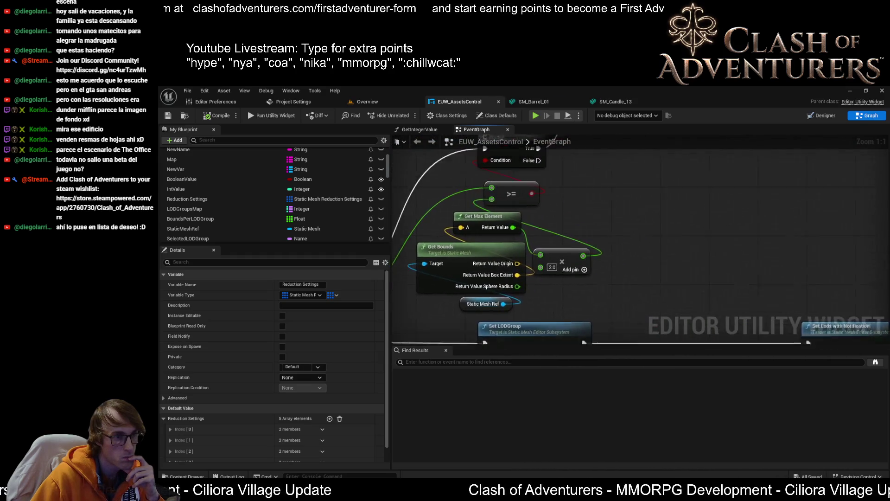
{"action": "left_click_drag", "start_coordinate": [418, 200], "coordinate": [621, 198]}
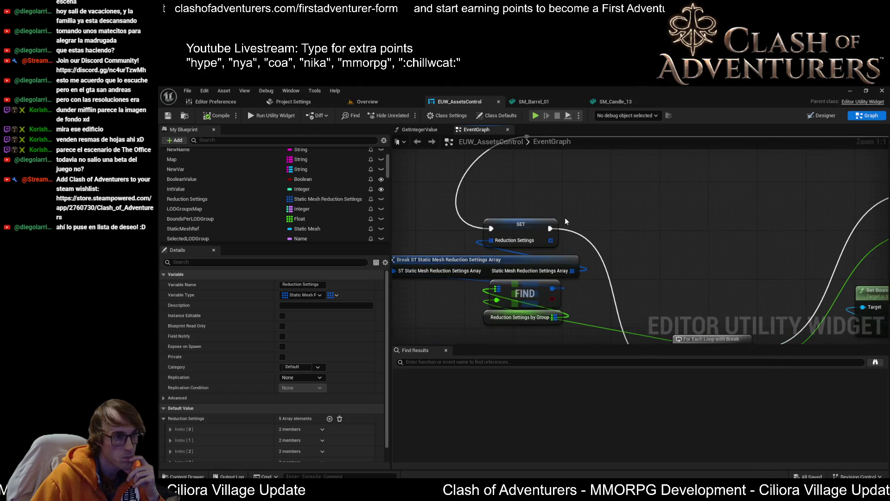
Step: Add a Print String node after SET Reduction Settings and wire the For Each Loop's Array Element into In String
{"action": "mouse_move", "coordinate": [565, 221]}
{"action": "left_mouse_down"}
{"action": "mouse_move", "coordinate": [522, 157]}
{"action": "mouse_move", "coordinate": [588, 165]}
{"action": "left_mouse_up"}
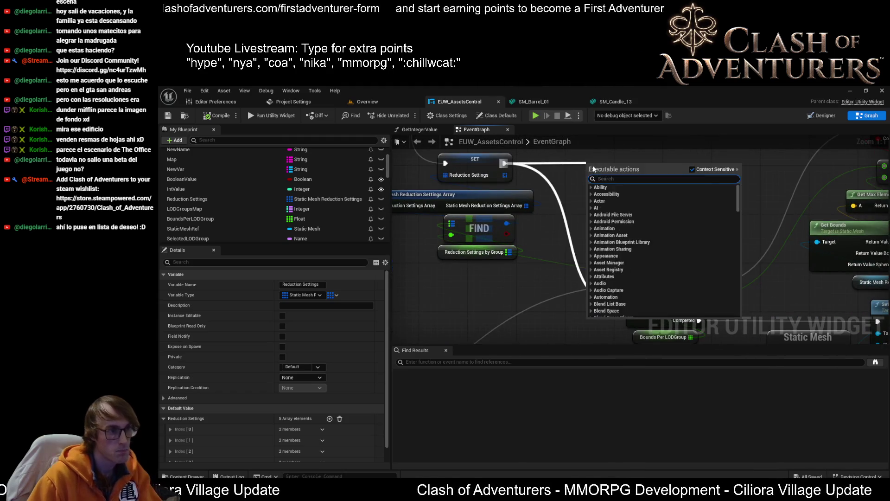
{"action": "type", "text": "set"}
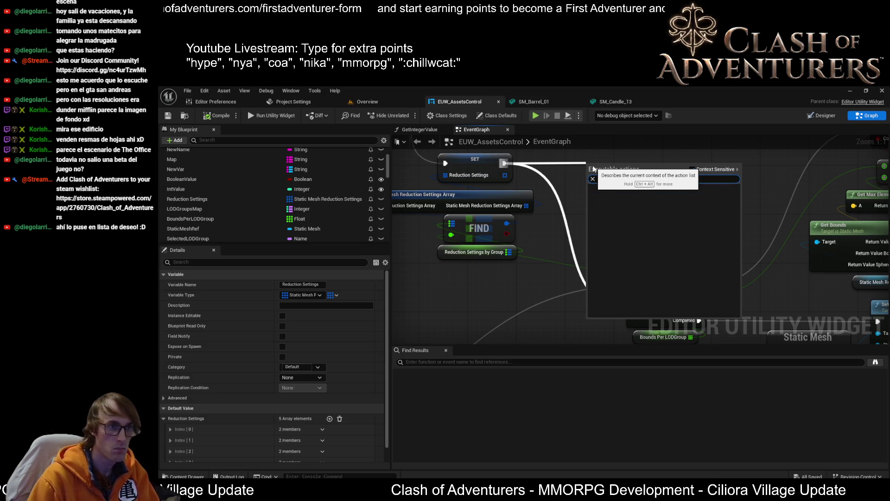
{"action": "key", "text": "BackSpace"}
{"action": "key", "text": "BackSpace"}
{"action": "key", "text": "BackSpace"}
{"action": "type", "text": "prin"}
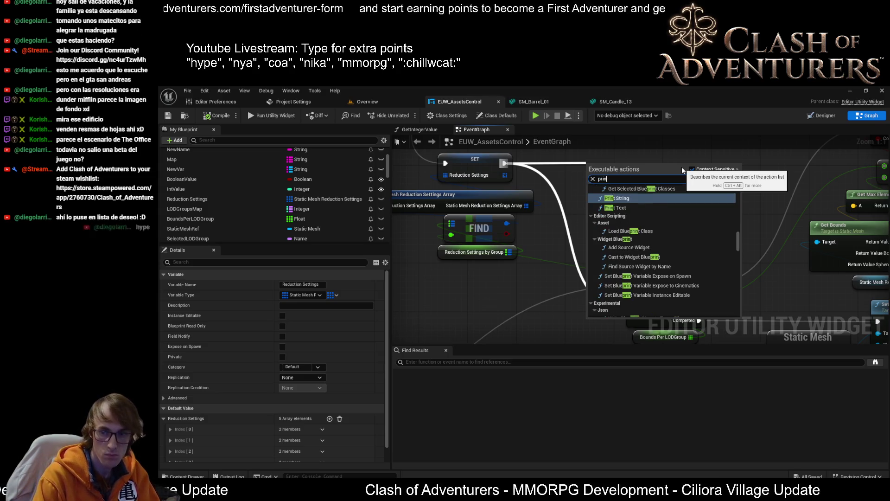
{"action": "key", "text": "Return"}
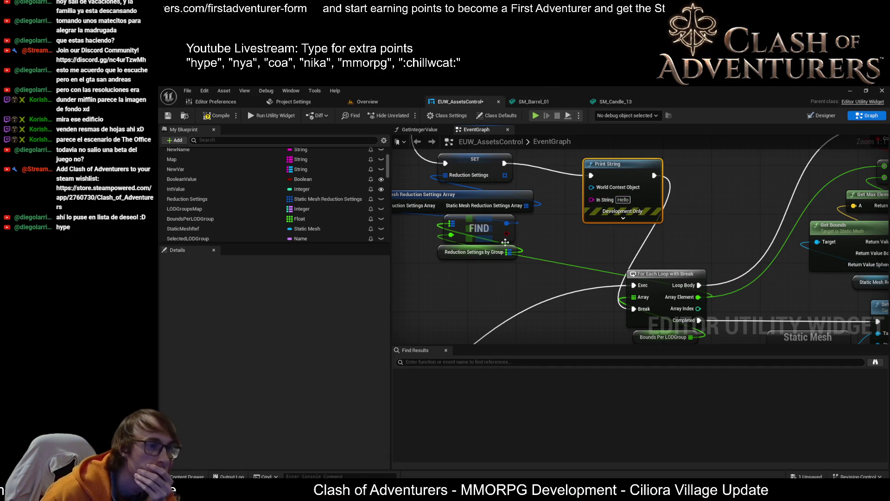
{"action": "left_click_drag", "start_coordinate": [505, 242], "coordinate": [449, 236]}
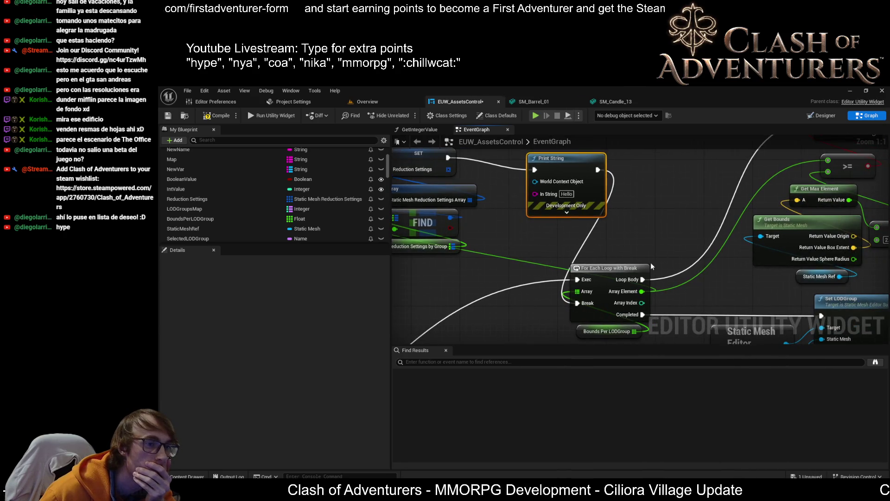
{"action": "mouse_move", "coordinate": [643, 279]}
{"action": "left_mouse_down"}
{"action": "mouse_move", "coordinate": [656, 308]}
{"action": "mouse_move", "coordinate": [589, 232]}
{"action": "mouse_move", "coordinate": [531, 199]}
{"action": "mouse_move", "coordinate": [587, 251]}
{"action": "mouse_move", "coordinate": [570, 246]}
{"action": "mouse_move", "coordinate": [542, 217]}
{"action": "mouse_move", "coordinate": [537, 194]}
{"action": "left_mouse_up"}
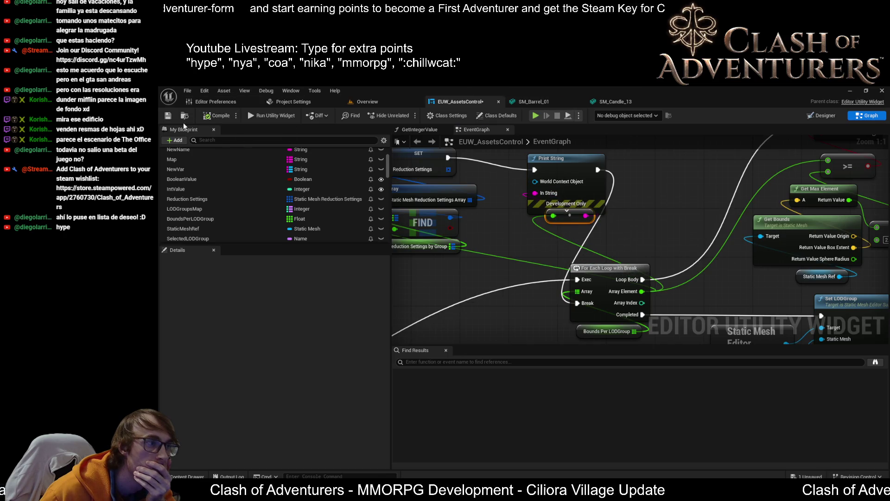
Step: Run Set LODs from the Overview level's widget until it reports Finished, then return to EUW_AssetsControl
{"action": "left_click", "coordinate": [381, 101]}
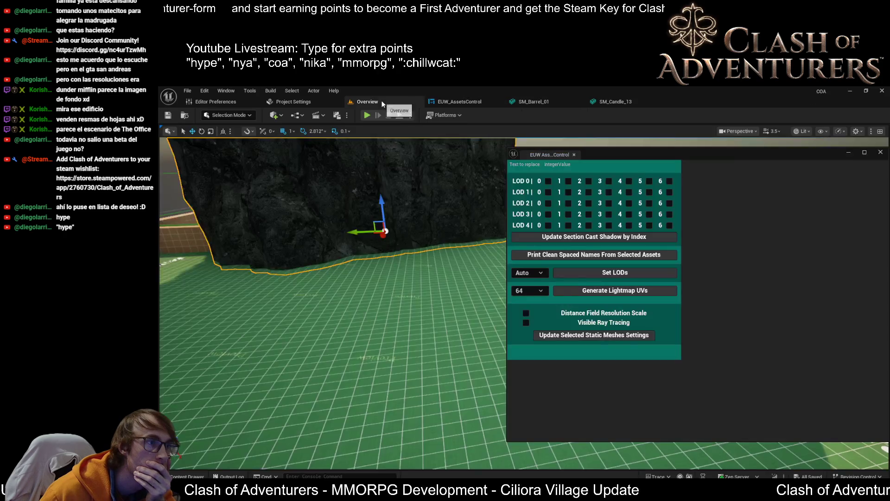
{"action": "left_click", "coordinate": [634, 274]}
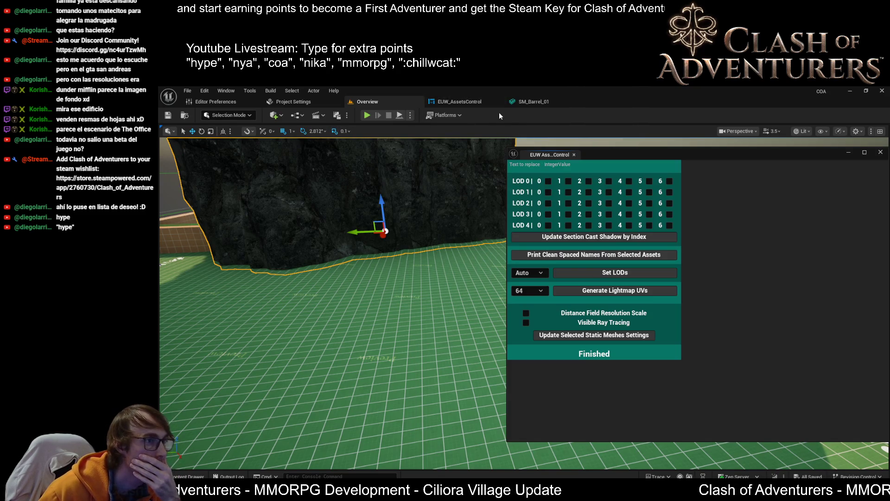
{"action": "left_click", "coordinate": [456, 100]}
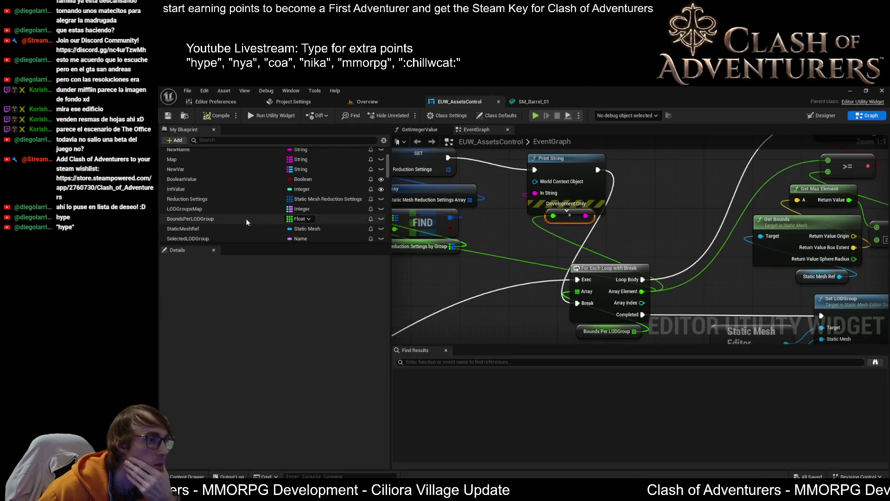
Step: Select ReductionSettingsByGroup and expand its 20.0 entry and StaticMeshReductionSettingsArray in Details
{"action": "scroll", "coordinate": [279, 224], "scroll_direction": "down", "scroll_amount": 2}
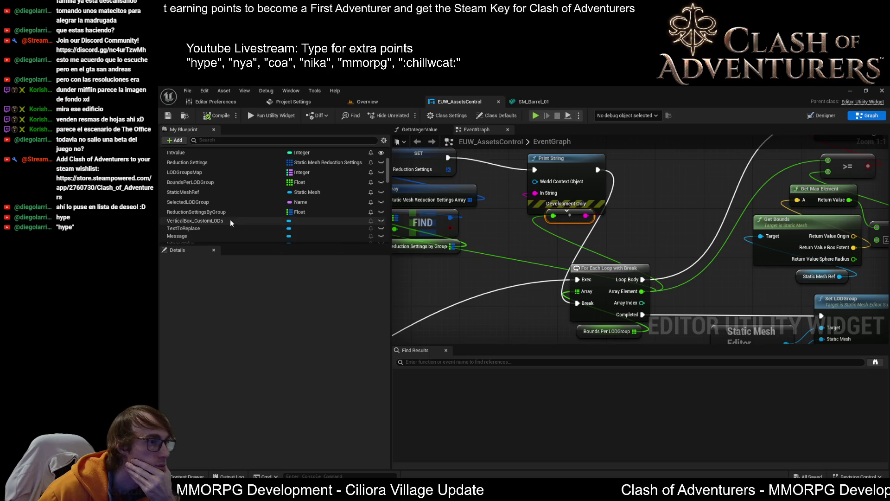
{"action": "left_click", "coordinate": [219, 212]}
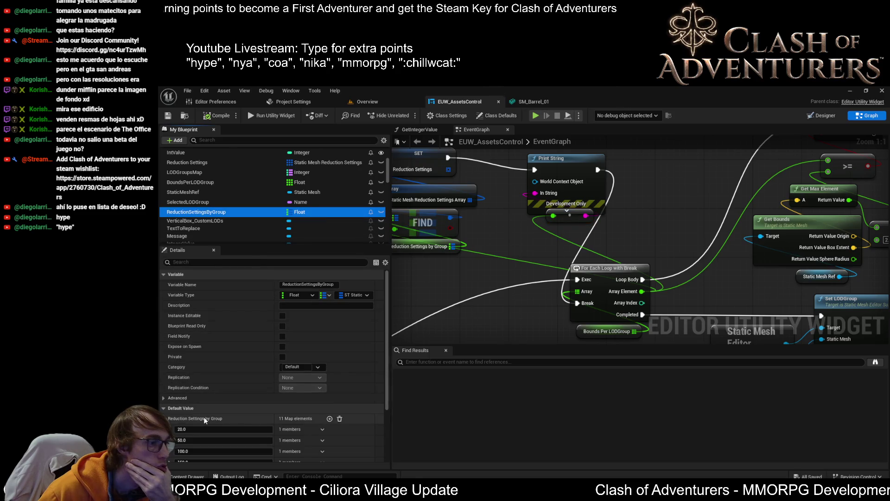
{"action": "scroll", "coordinate": [223, 371], "scroll_direction": "down", "scroll_amount": 2}
{"action": "left_click", "coordinate": [169, 392]}
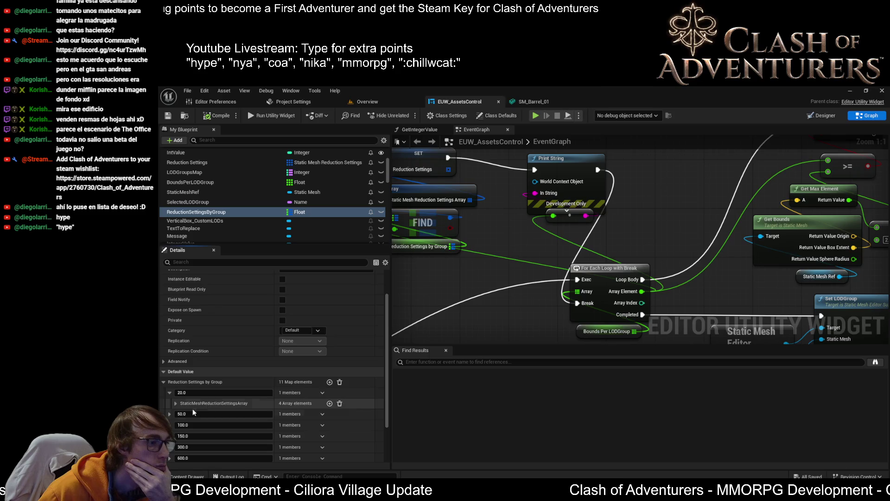
{"action": "left_click", "coordinate": [175, 403]}
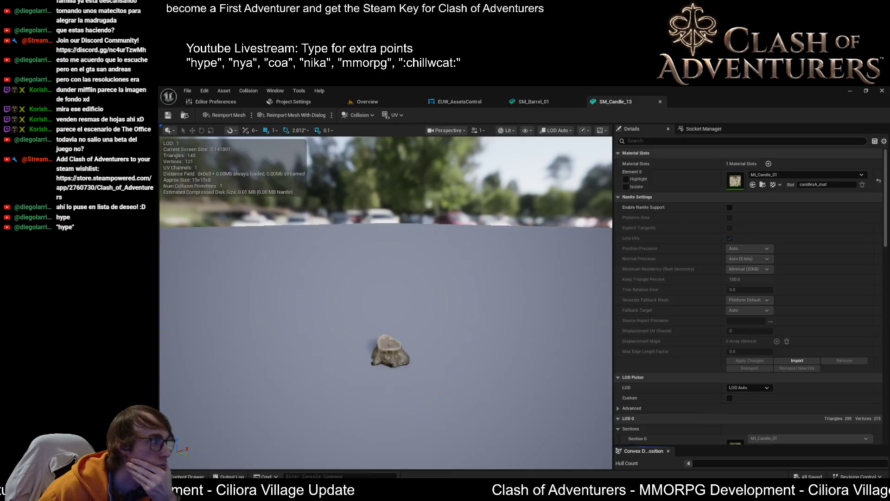
Step: Keep the LOD preview on Auto, focus the candle, and zoom out to watch LOD 1–3 switch
{"action": "left_click", "coordinate": [558, 131]}
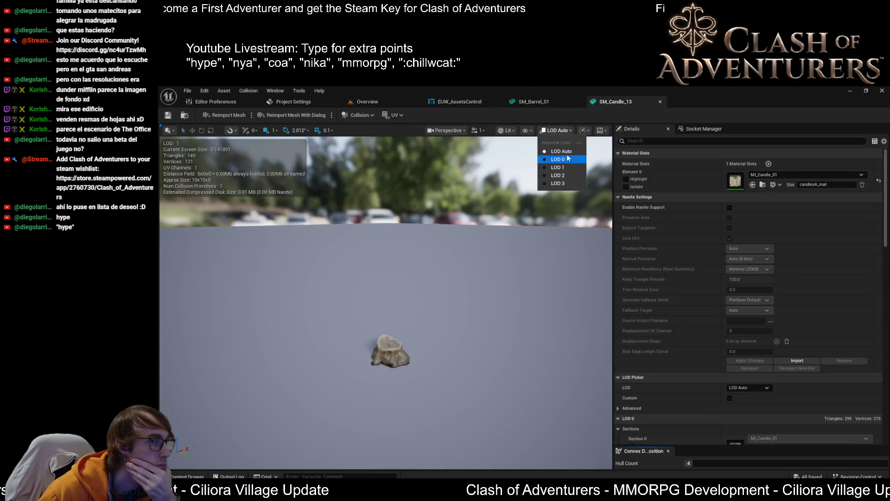
{"action": "key", "text": "Escape"}
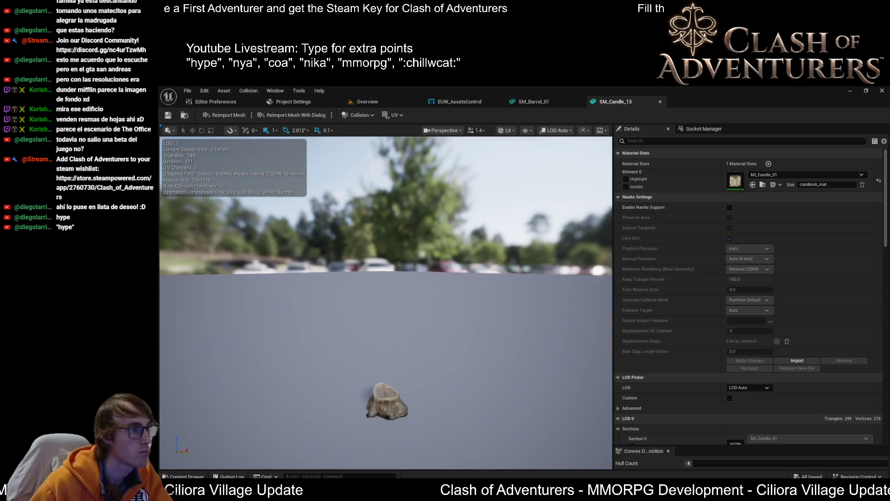
{"action": "scroll", "coordinate": [386, 302], "scroll_direction": "down", "scroll_amount": 5}
{"action": "key", "text": "f"}
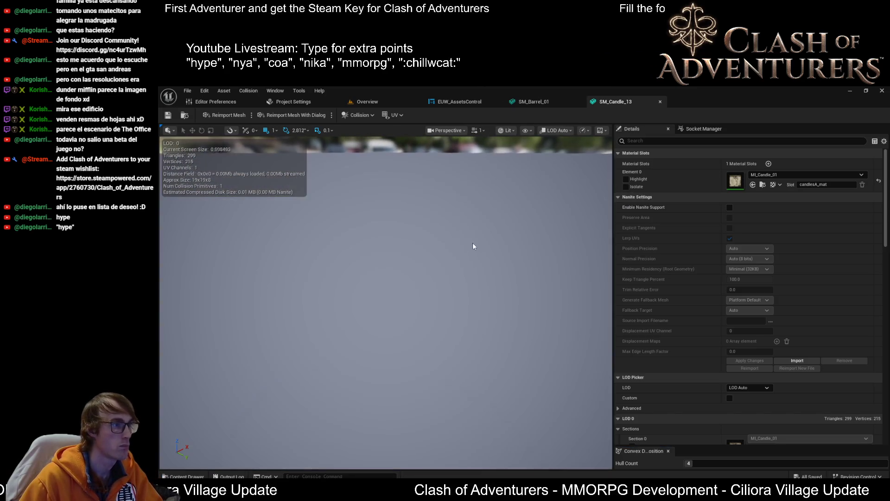
{"action": "scroll", "coordinate": [473, 244], "scroll_direction": "down", "scroll_amount": 4}
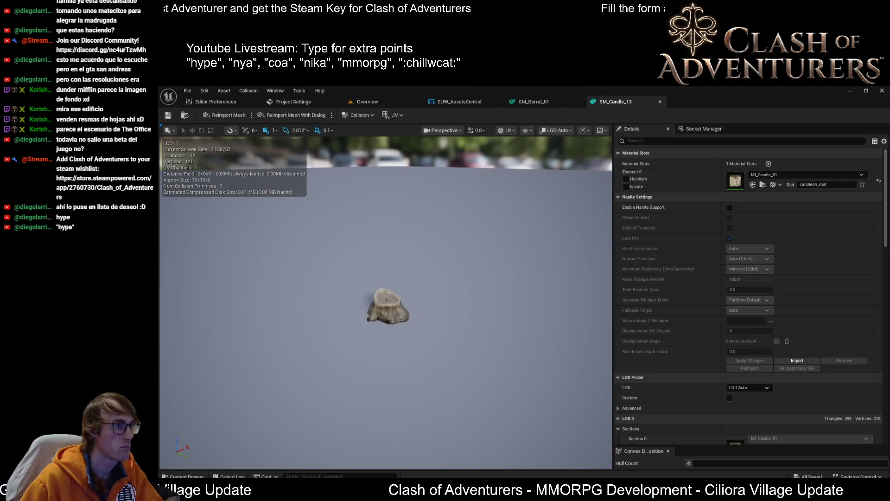
{"action": "scroll", "coordinate": [386, 302], "scroll_direction": "down", "scroll_amount": 4}
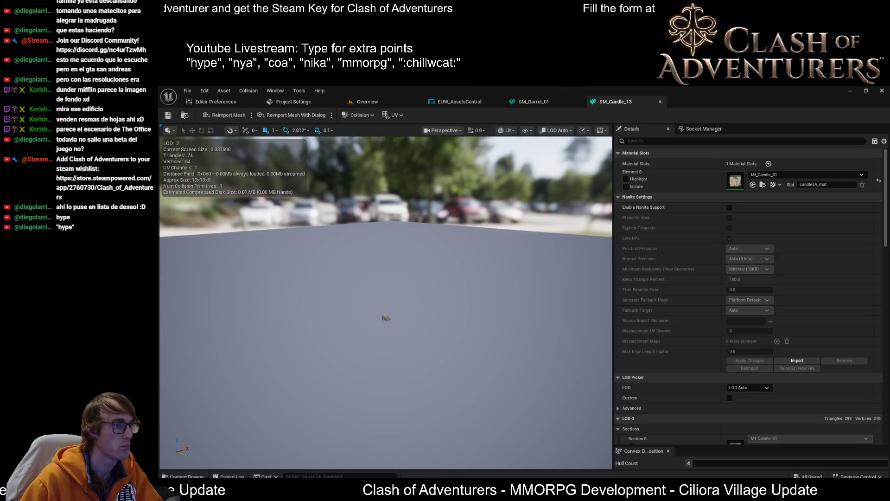
{"action": "scroll", "coordinate": [386, 302], "scroll_direction": "down", "scroll_amount": 2}
{"action": "scroll", "coordinate": [386, 302], "scroll_direction": "down", "scroll_amount": 2}
{"action": "scroll", "coordinate": [386, 303], "scroll_direction": "up", "scroll_amount": 6}
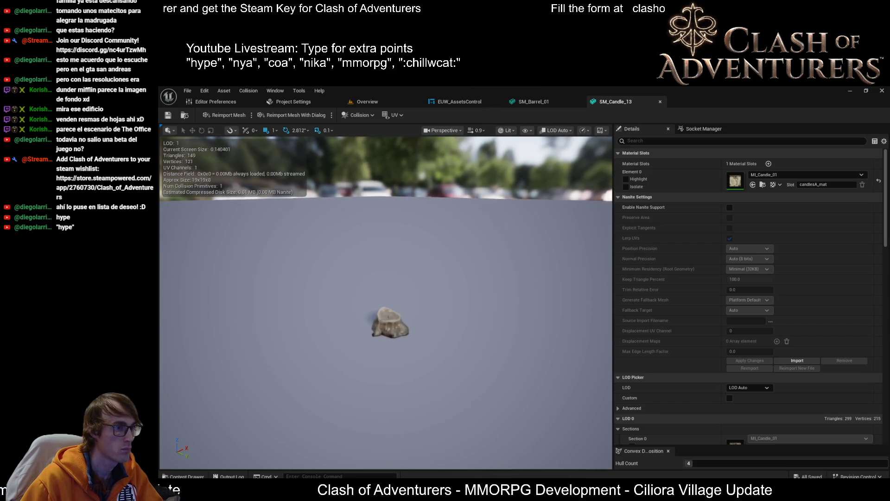
Step: Pull the camera away from the candle in Quad Overdraw view mode to drop it toward LOD 3
{"action": "mouse_move", "coordinate": [386, 302]}
{"action": "left_mouse_down"}
{"action": "mouse_move", "coordinate": [445, 339]}
{"action": "mouse_move", "coordinate": [461, 369]}
{"action": "left_mouse_up"}
{"action": "mouse_move", "coordinate": [344, 217]}
{"action": "left_mouse_down"}
{"action": "mouse_move", "coordinate": [352, 262]}
{"action": "mouse_move", "coordinate": [395, 243]}
{"action": "mouse_move", "coordinate": [409, 269]}
{"action": "left_mouse_up"}
{"action": "key", "text": "alt+8"}
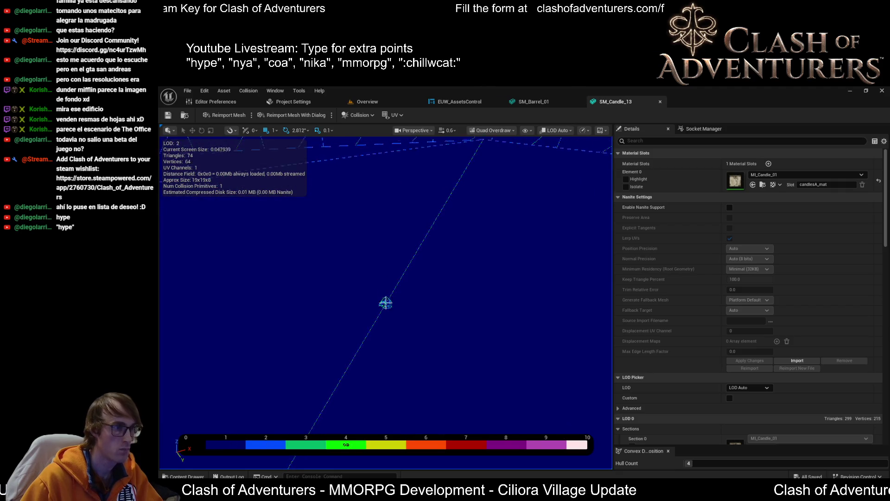
{"action": "left_click_drag", "start_coordinate": [385, 301], "coordinate": [386, 302]}
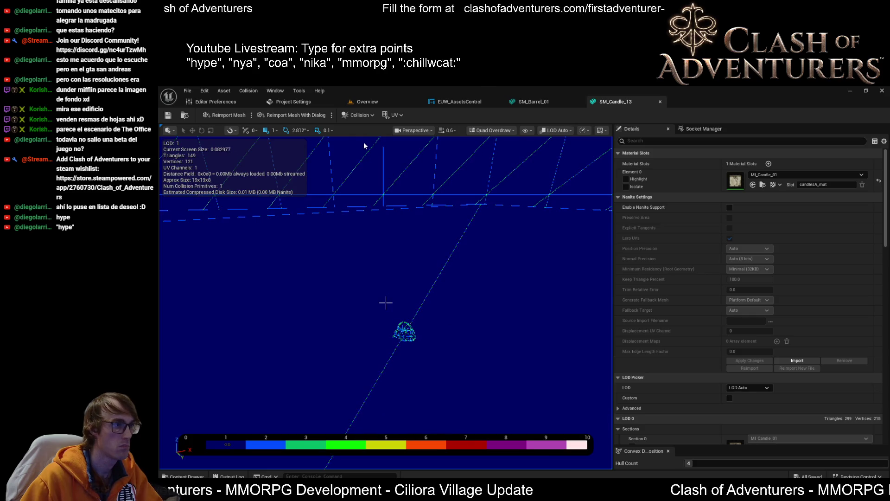
Step: Return the preview to lit shading, check Custom in LOD Picker, and review the LOD 1–3 sections
{"action": "key", "text": "alt+4"}
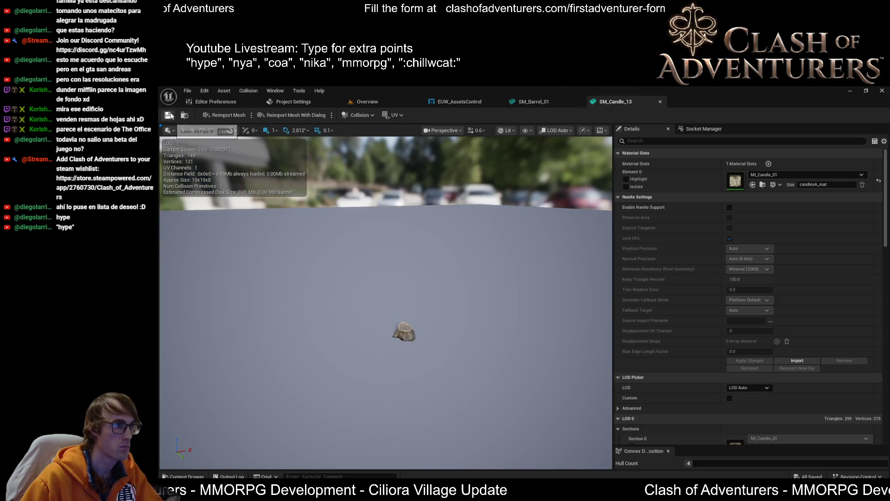
{"action": "scroll", "coordinate": [762, 289], "scroll_direction": "down", "scroll_amount": 10}
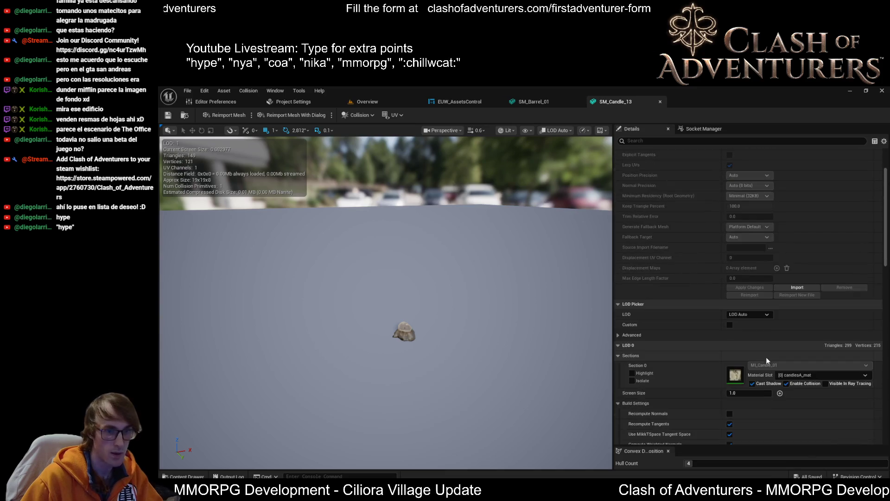
{"action": "scroll", "coordinate": [784, 308], "scroll_direction": "down", "scroll_amount": 2}
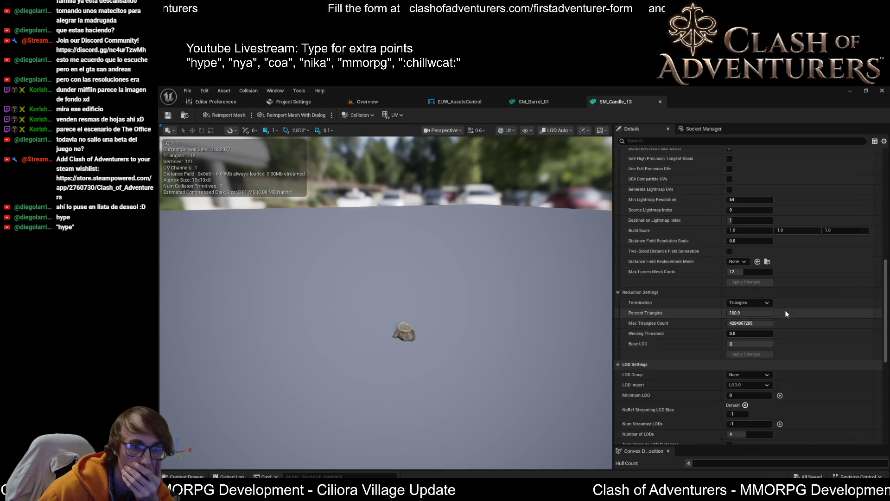
{"action": "scroll", "coordinate": [784, 301], "scroll_direction": "up", "scroll_amount": 5}
{"action": "scroll", "coordinate": [751, 269], "scroll_direction": "up", "scroll_amount": 3}
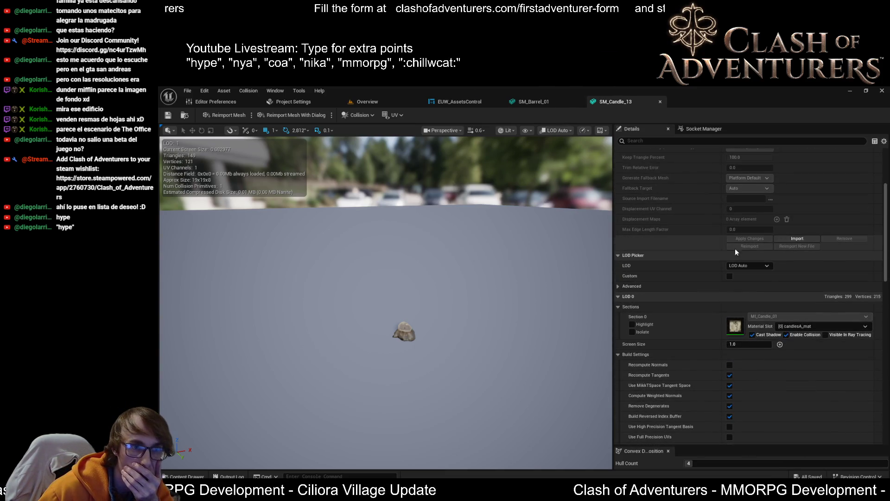
{"action": "left_click", "coordinate": [730, 277]}
{"action": "scroll", "coordinate": [770, 344], "scroll_direction": "down", "scroll_amount": 4}
{"action": "scroll", "coordinate": [770, 348], "scroll_direction": "down", "scroll_amount": 10}
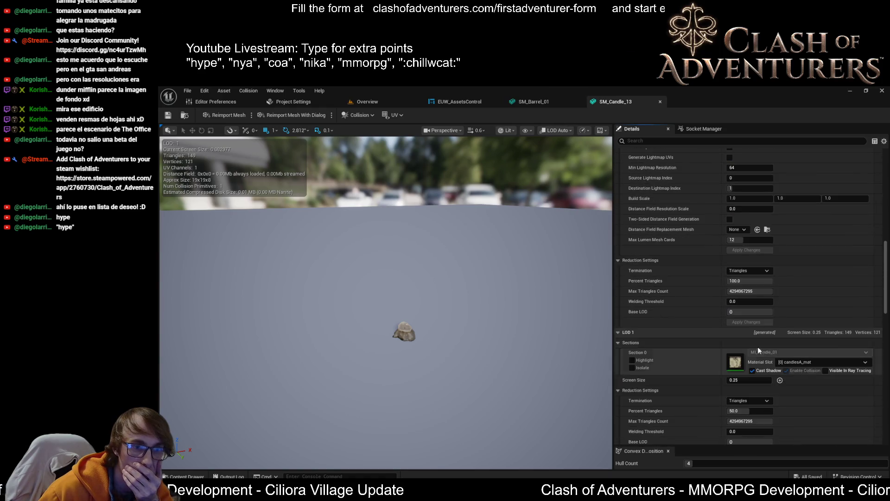
{"action": "scroll", "coordinate": [717, 338], "scroll_direction": "down", "scroll_amount": 10}
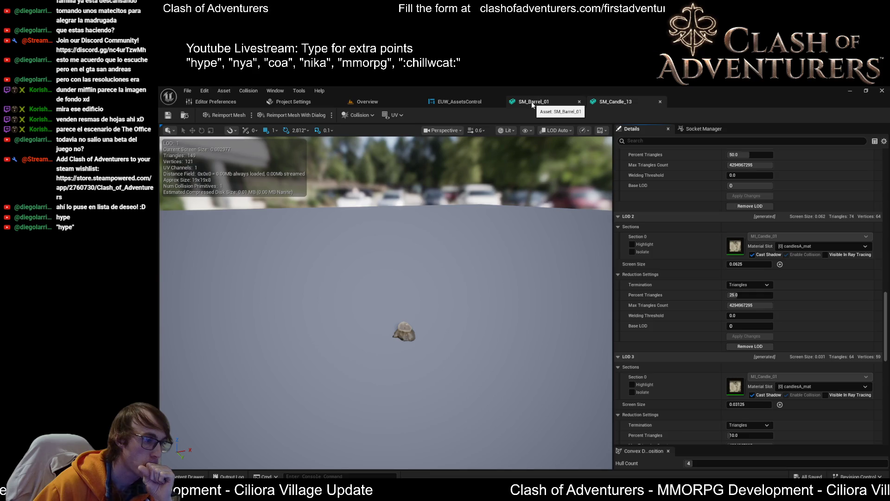
Step: Move from SM_Barrel_01 back to the EUW_AssetsControl event graph, then switch it to Designer view
{"action": "left_click", "coordinate": [532, 102]}
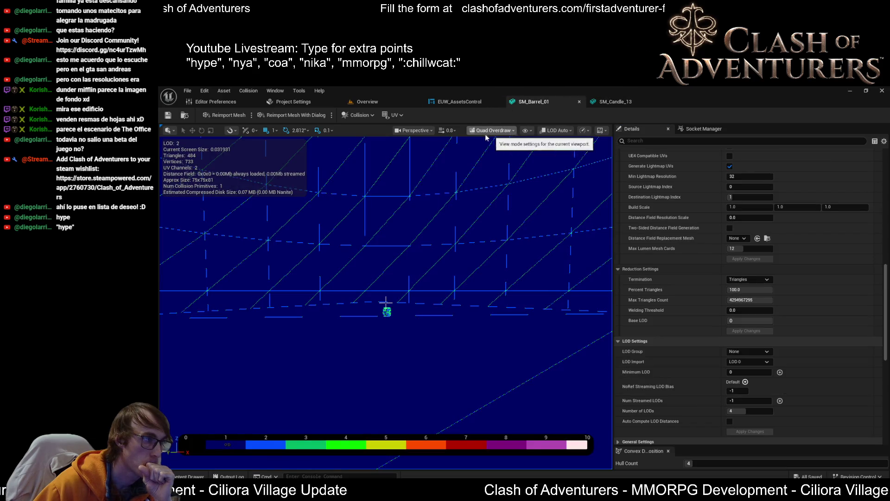
{"action": "left_click", "coordinate": [447, 102]}
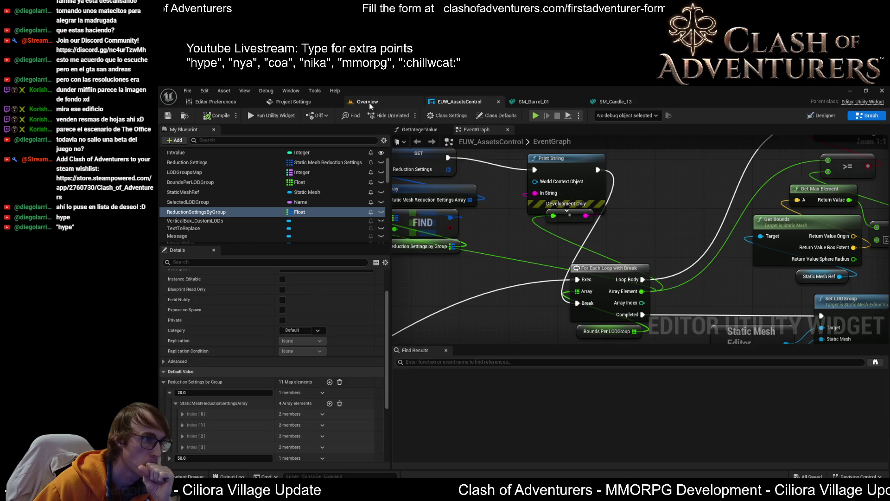
{"action": "left_click", "coordinate": [369, 102]}
{"action": "left_click", "coordinate": [453, 102]}
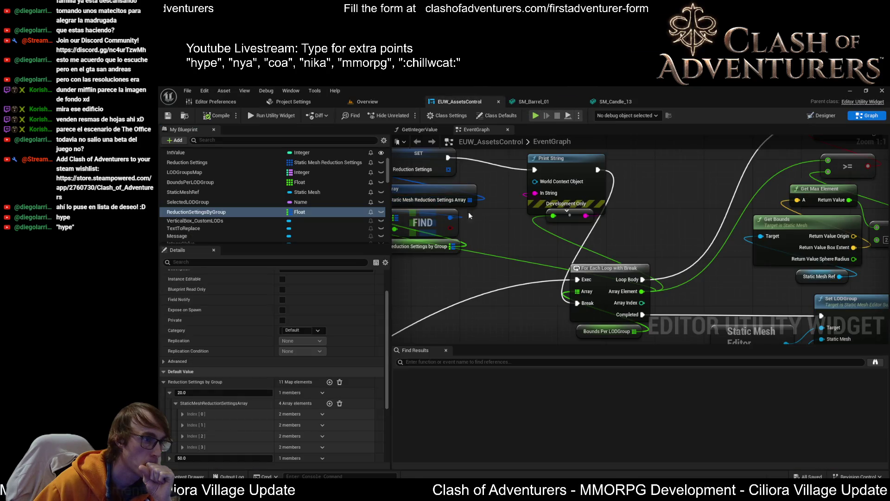
{"action": "scroll", "coordinate": [606, 293], "scroll_direction": "down", "scroll_amount": 4}
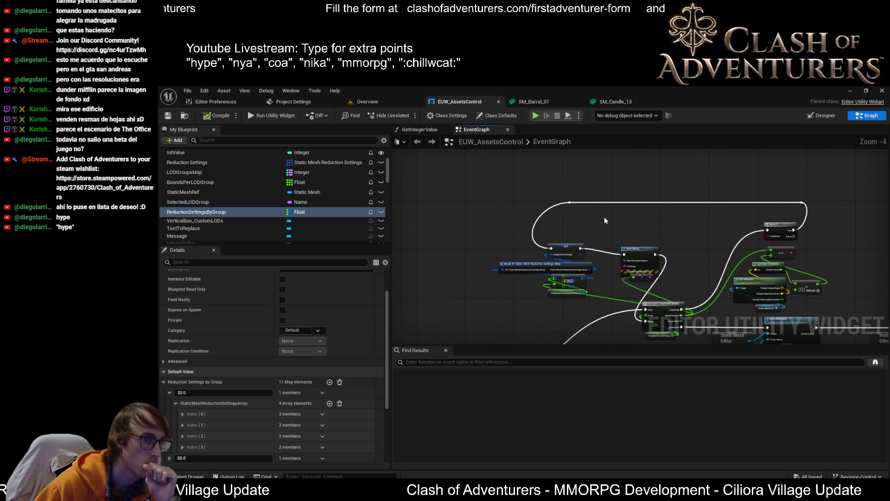
{"action": "left_click_drag", "start_coordinate": [604, 218], "coordinate": [479, 213]}
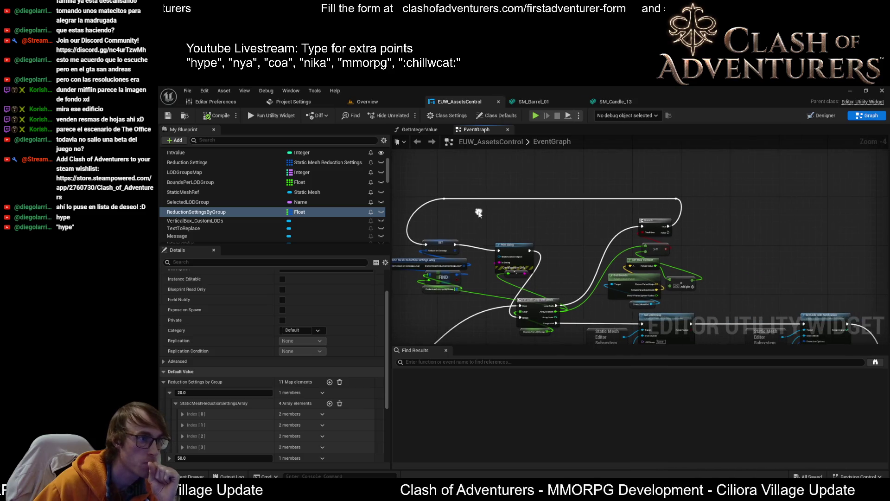
{"action": "left_click", "coordinate": [823, 116]}
{"action": "scroll", "coordinate": [555, 274], "scroll_direction": "up", "scroll_amount": 3}
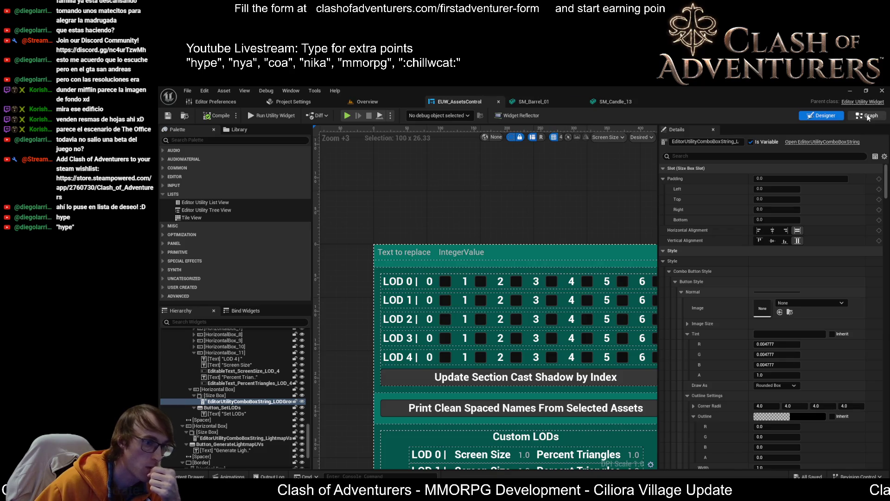
Step: Edit the cast-shadow button's TextBlock text to drop ' by Index', leaving 'Update Section Cast Shadow'
{"action": "left_click", "coordinate": [869, 117]}
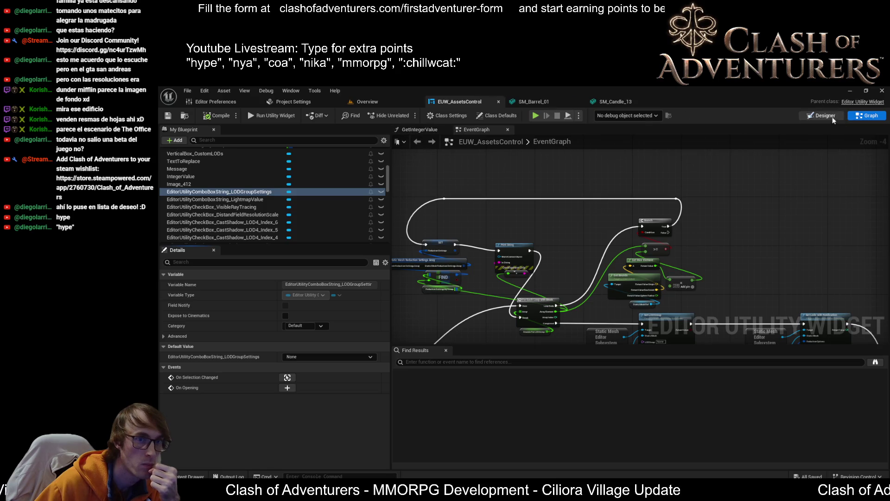
{"action": "left_click", "coordinate": [831, 116]}
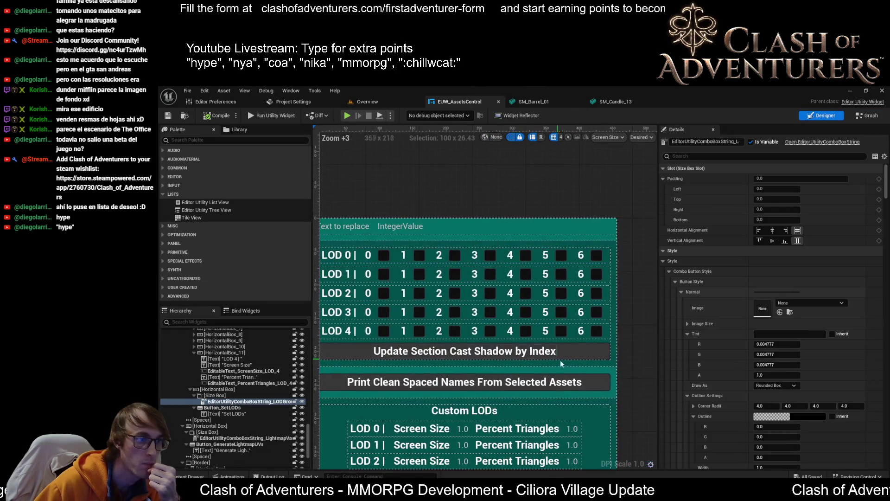
{"action": "left_click", "coordinate": [549, 352]}
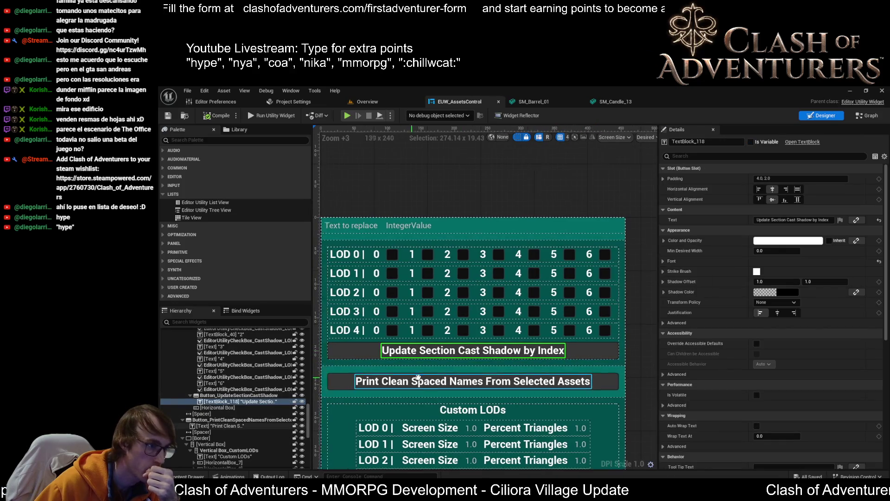
{"action": "left_click_drag", "start_coordinate": [418, 377], "coordinate": [452, 378]}
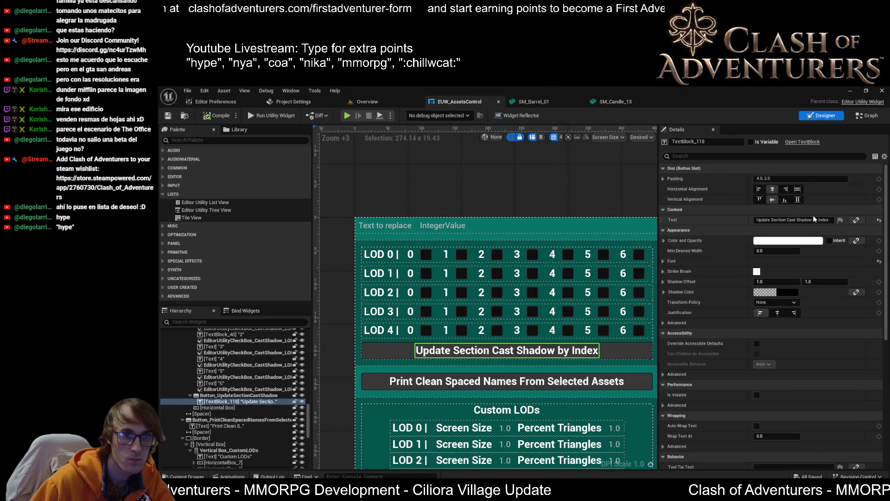
{"action": "left_click", "coordinate": [813, 221]}
{"action": "key", "text": "BackSpace"}
{"action": "key", "text": "BackSpace"}
{"action": "key", "text": "BackSpace"}
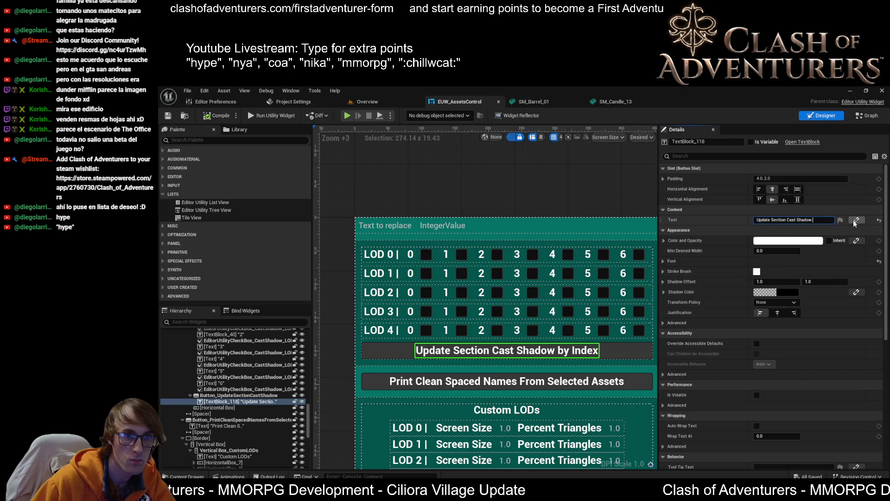
{"action": "key", "text": "Return"}
{"action": "scroll", "coordinate": [404, 384], "scroll_direction": "down", "scroll_amount": 3}
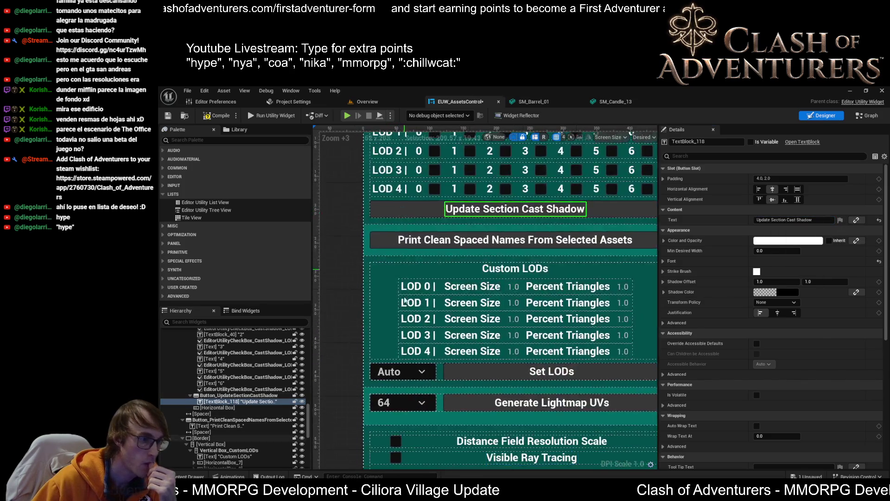
Step: Select the Auto dropdown, the Update Section Cast Shadow button, and the Auto/Set LODs row in turn
{"action": "left_click", "coordinate": [406, 372]}
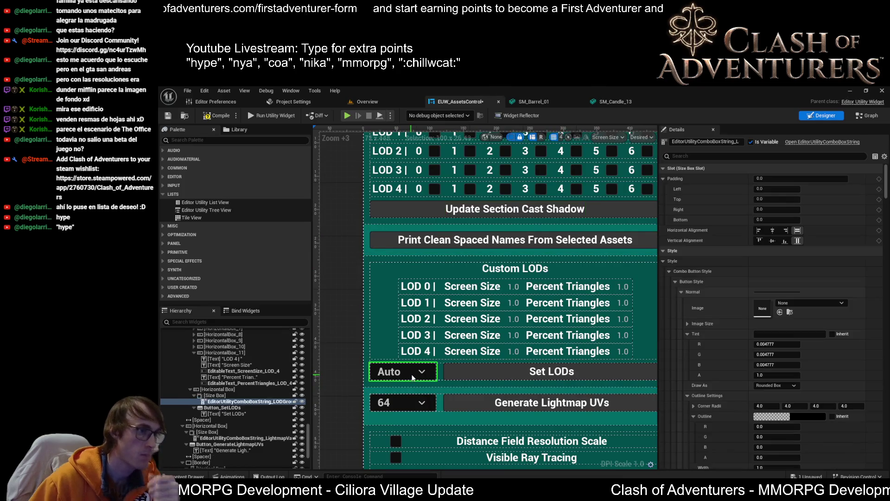
{"action": "scroll", "coordinate": [508, 355], "scroll_direction": "down", "scroll_amount": 2}
{"action": "scroll", "coordinate": [434, 211], "scroll_direction": "up", "scroll_amount": 2}
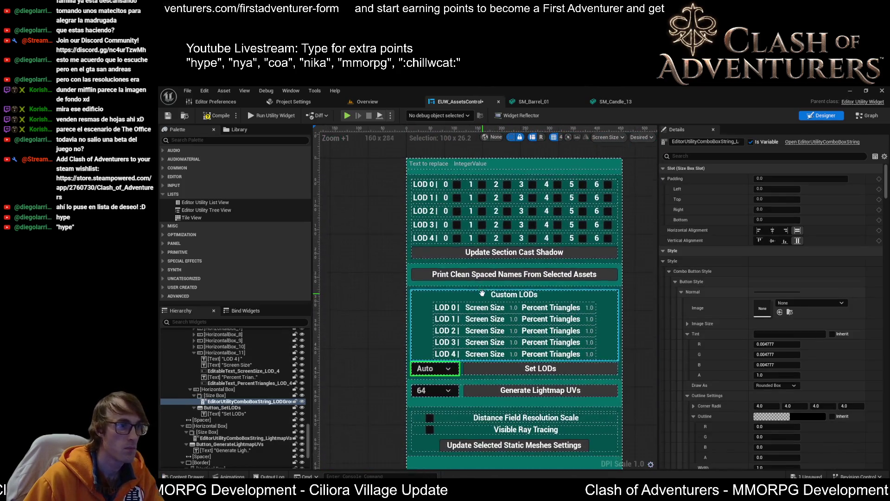
{"action": "scroll", "coordinate": [434, 211], "scroll_direction": "down", "scroll_amount": 1}
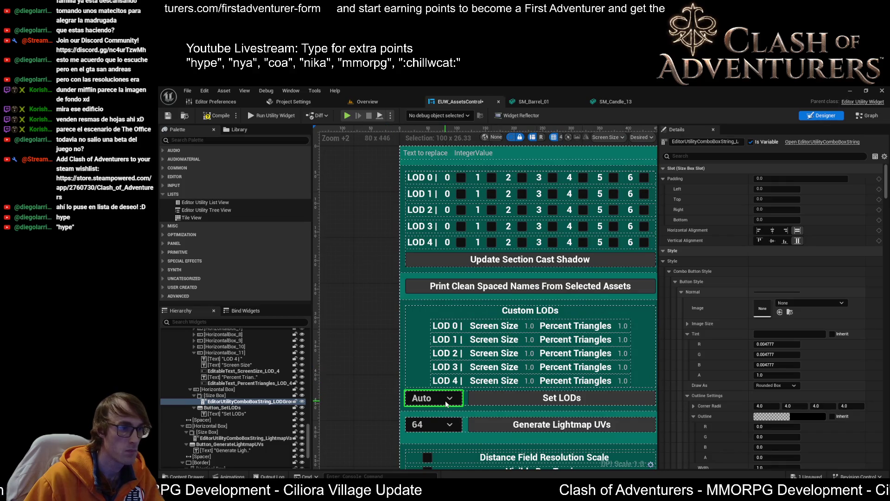
{"action": "left_click", "coordinate": [417, 259]}
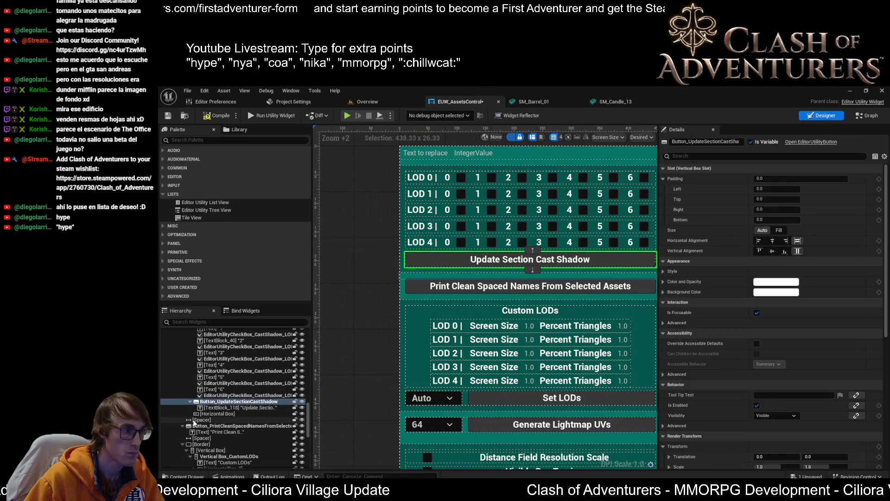
{"action": "left_click", "coordinate": [468, 401]}
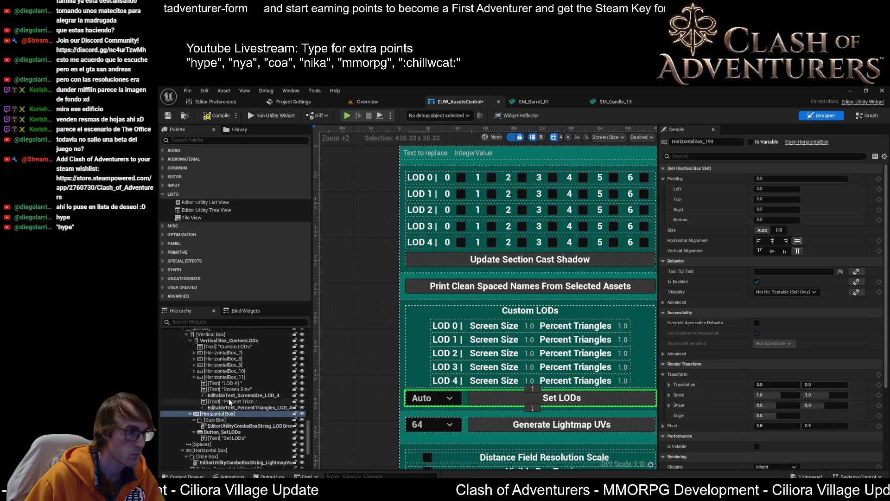
{"action": "left_click", "coordinate": [429, 266]}
{"action": "scroll", "coordinate": [224, 385], "scroll_direction": "up", "scroll_amount": 5}
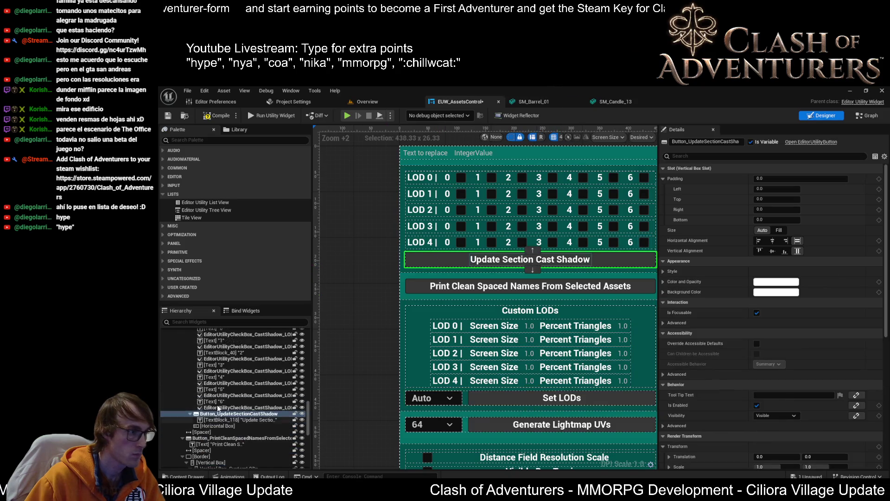
{"action": "scroll", "coordinate": [226, 415], "scroll_direction": "up", "scroll_amount": 10}
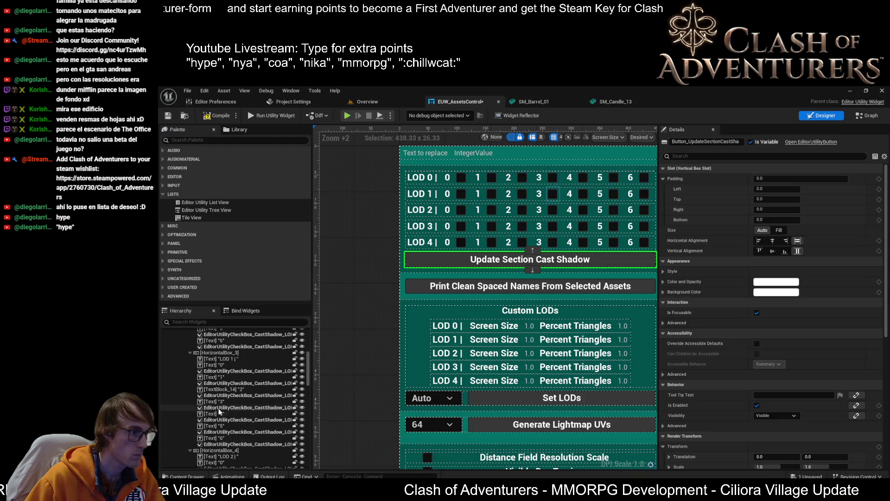
Step: Collapse the LOD 0–4 rows in the widget tree and paste a copy of the Auto/Set LODs row at the cast-shadow button
{"action": "left_click", "coordinate": [190, 404]}
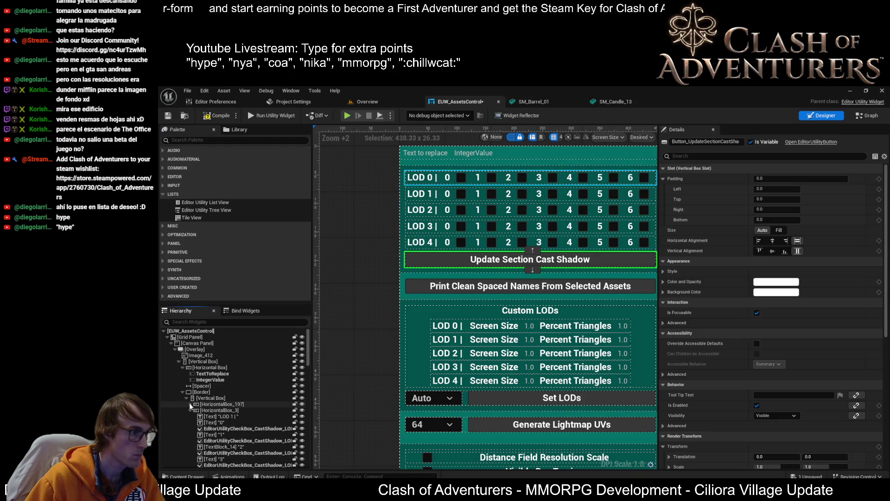
{"action": "left_click", "coordinate": [190, 410]}
{"action": "left_click", "coordinate": [190, 416]}
{"action": "left_click", "coordinate": [190, 422]}
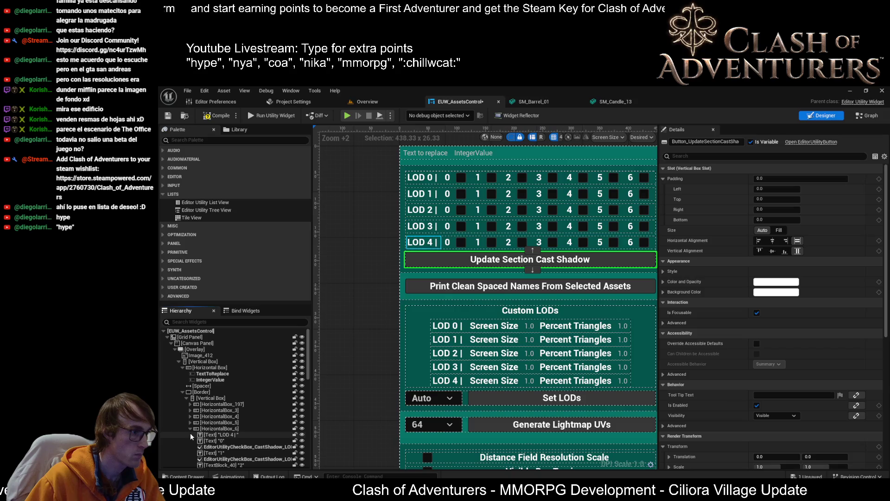
{"action": "left_click", "coordinate": [190, 428]}
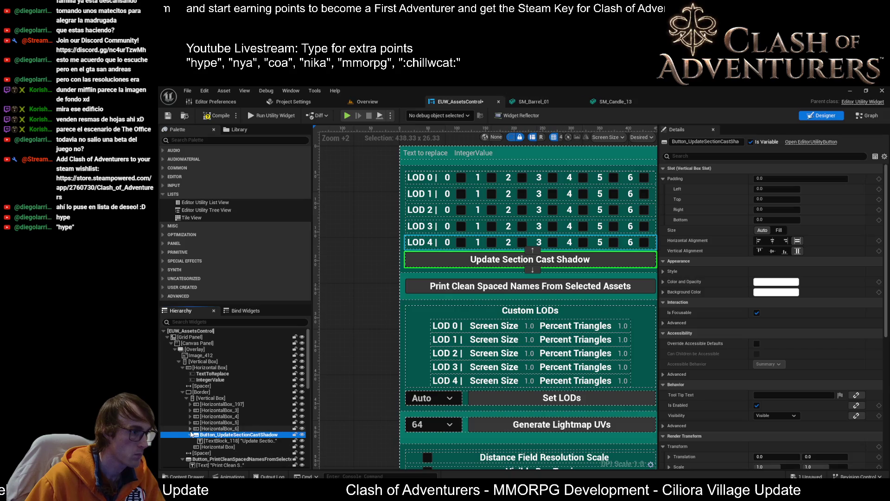
{"action": "left_click", "coordinate": [212, 398]}
{"action": "key", "text": "ctrl+v"}
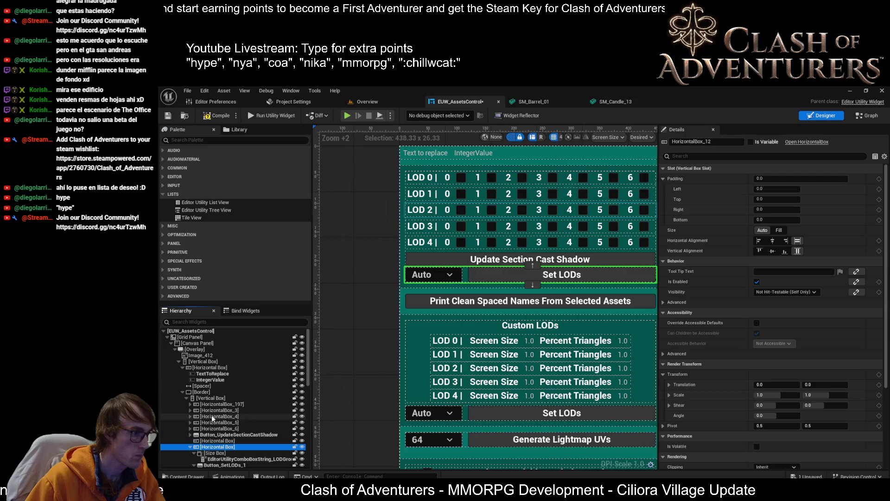
Step: Inspect the pasted row's dropdown, Set LODs button and size box name, then reselect the cast-shadow button
{"action": "scroll", "coordinate": [227, 426], "scroll_direction": "down", "scroll_amount": 2}
{"action": "left_click", "coordinate": [227, 422]}
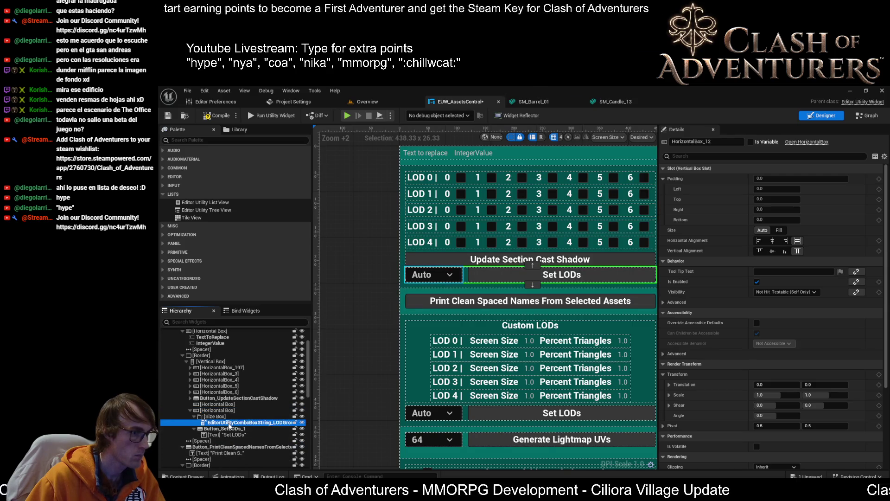
{"action": "left_click", "coordinate": [226, 429]}
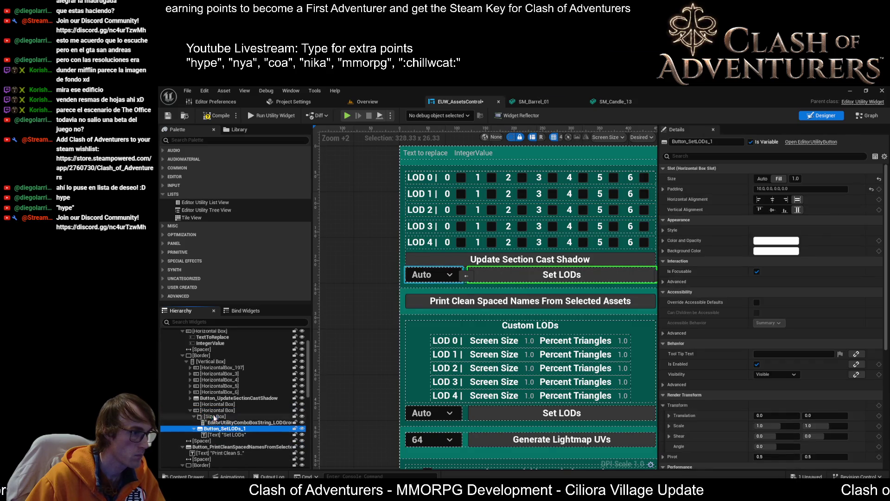
{"action": "left_click", "coordinate": [215, 416]}
{"action": "key", "text": "F2"}
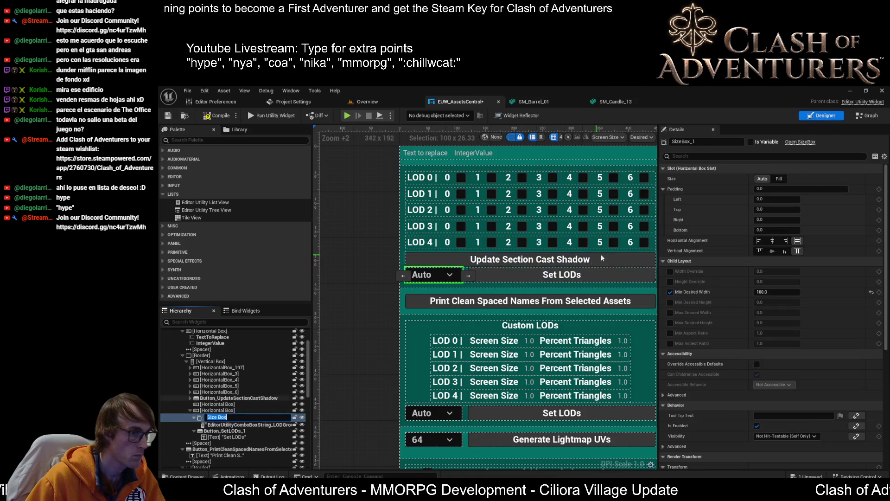
{"action": "left_click", "coordinate": [611, 257]}
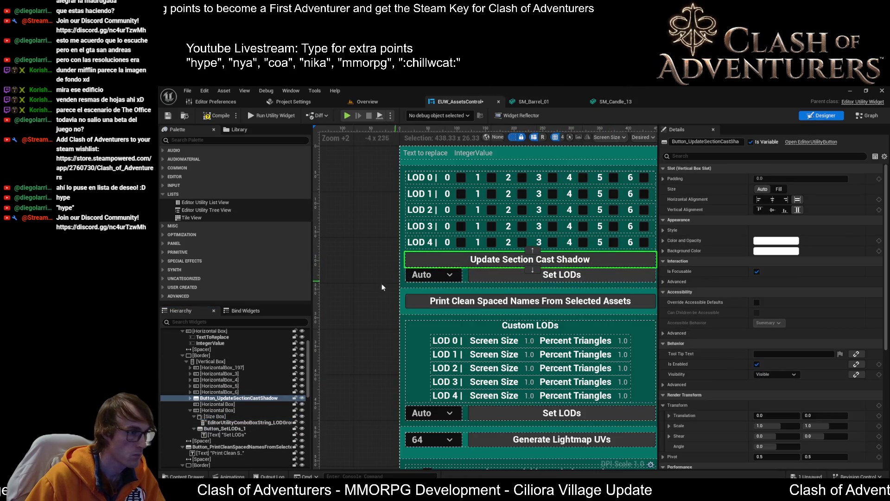
Step: Move Update Section Cast Shadow into the Auto row's Horizontal Box and remove the extra Set LODs button
{"action": "mouse_move", "coordinate": [236, 398]}
{"action": "left_mouse_down"}
{"action": "mouse_move", "coordinate": [243, 431]}
{"action": "mouse_move", "coordinate": [220, 426]}
{"action": "left_mouse_up"}
{"action": "left_click", "coordinate": [221, 429]}
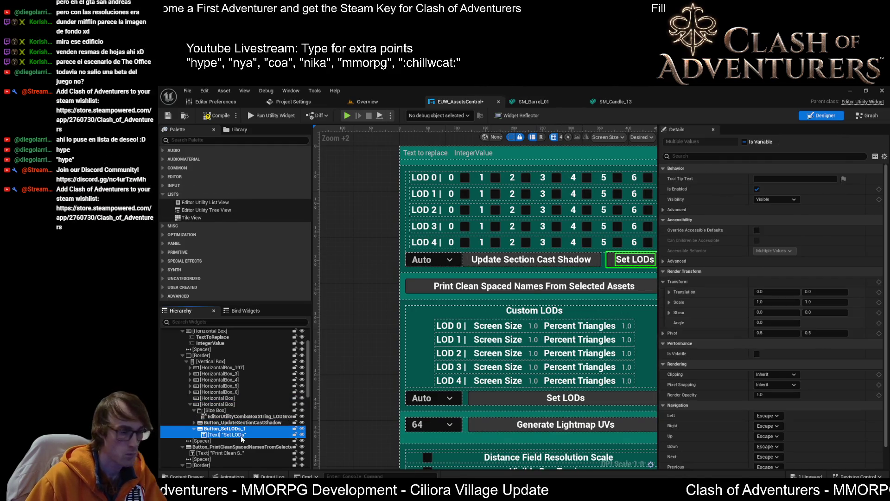
{"action": "key", "text": "Delete"}
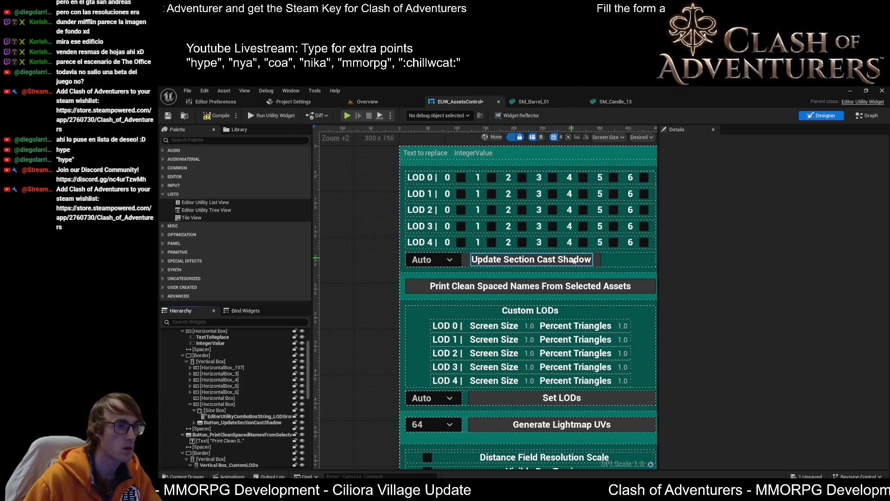
{"action": "key", "text": "ctrl+z"}
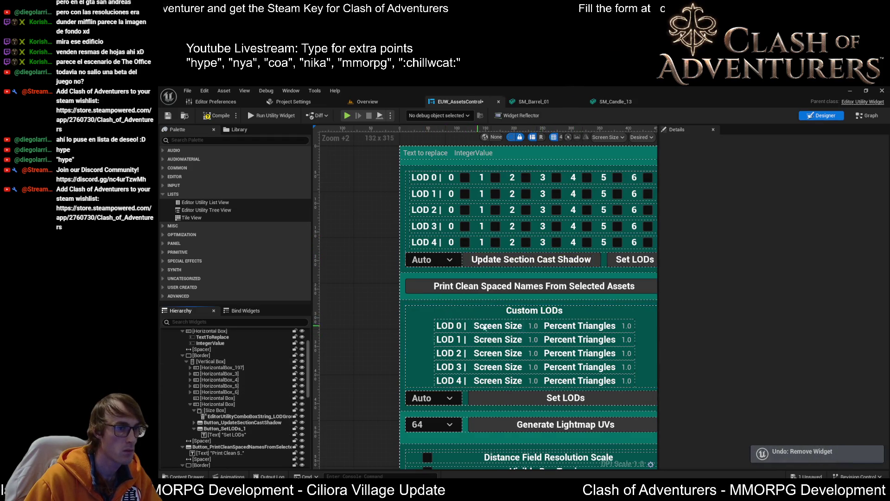
{"action": "left_click_drag", "start_coordinate": [544, 309], "coordinate": [446, 319]}
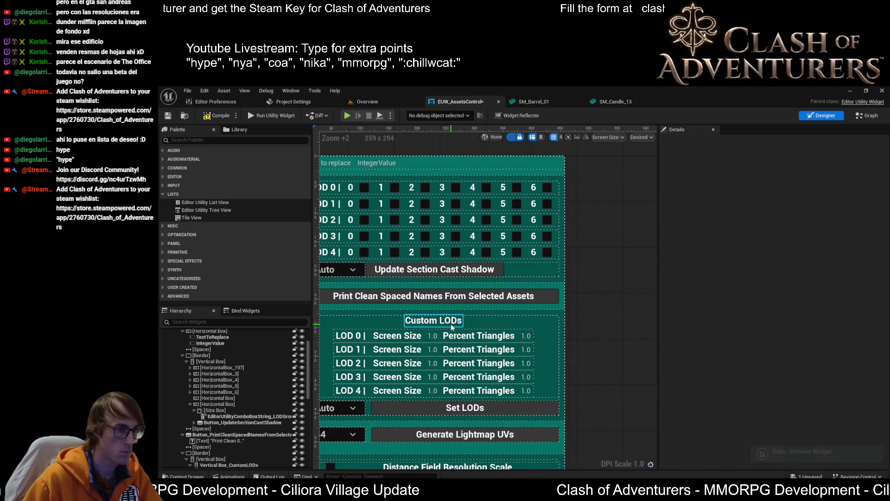
{"action": "key", "text": "ctrl+y"}
Step: Set the button's slot Size to Fill with a left padding of 10
{"action": "left_click", "coordinate": [375, 270]}
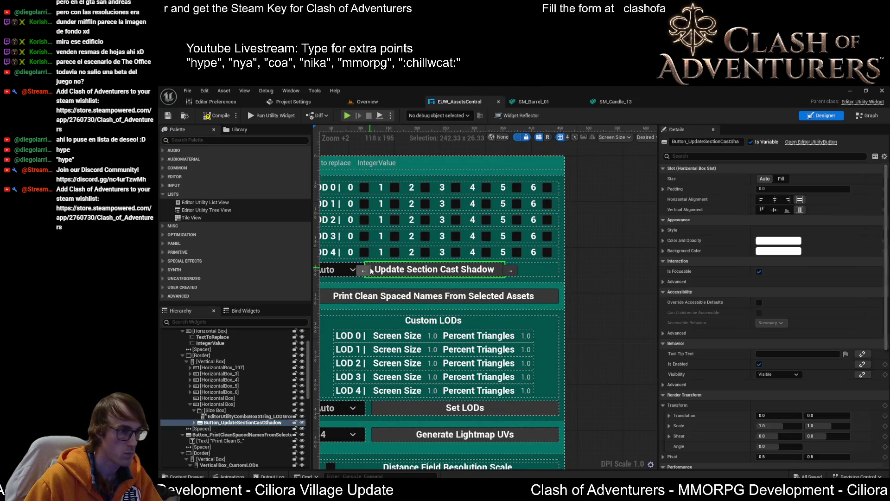
{"action": "left_click", "coordinate": [779, 179]}
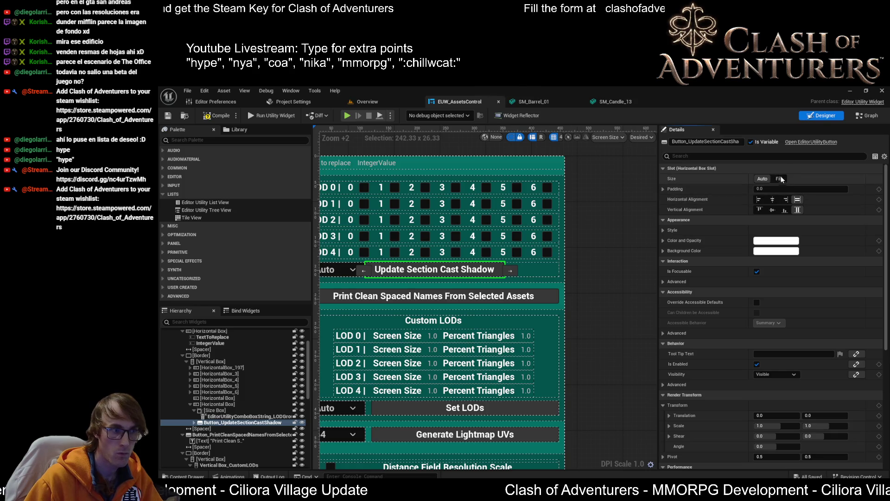
{"action": "left_click", "coordinate": [780, 179]}
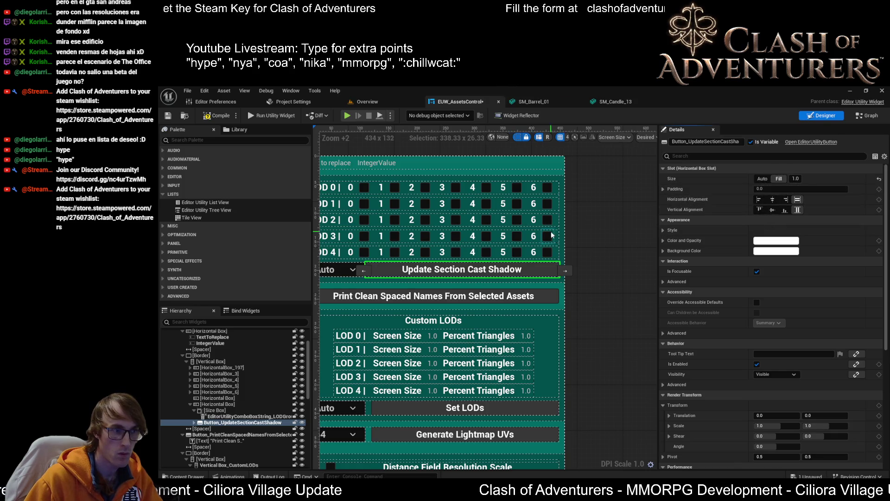
{"action": "left_click_drag", "start_coordinate": [552, 235], "coordinate": [611, 240]}
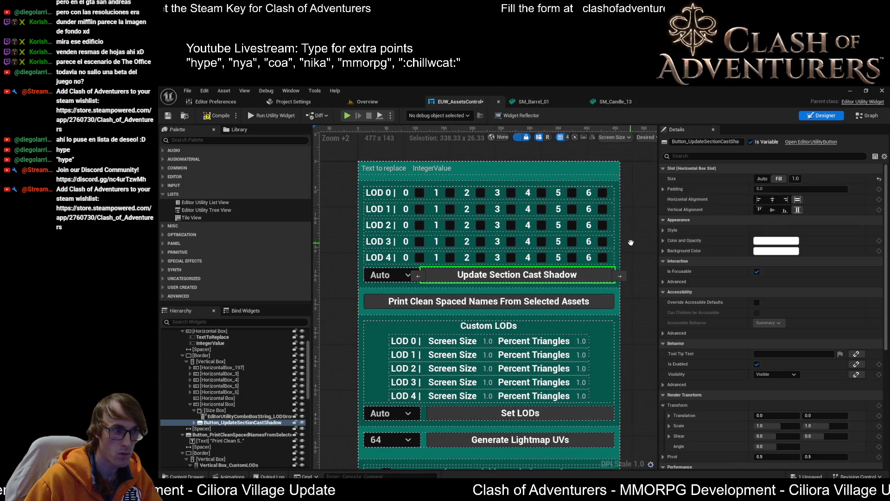
{"action": "left_click", "coordinate": [663, 188]}
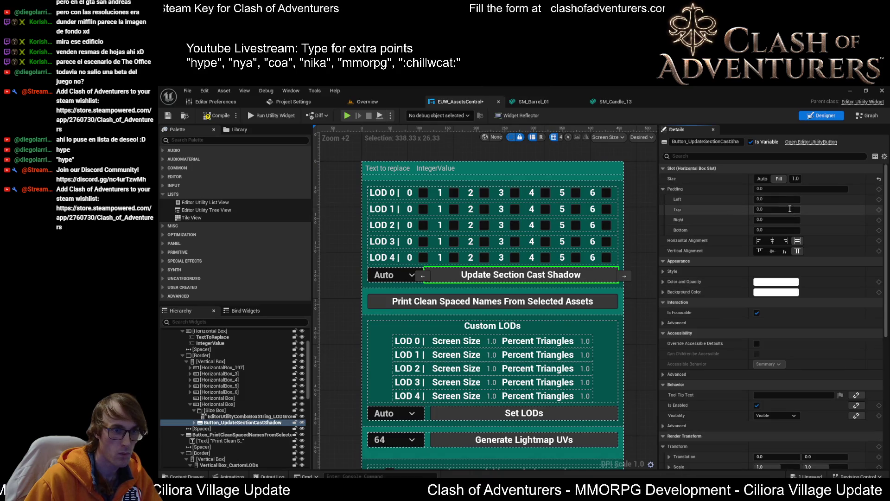
{"action": "left_click", "coordinate": [776, 198]}
{"action": "type", "text": "0"}
{"action": "key", "text": "Return"}
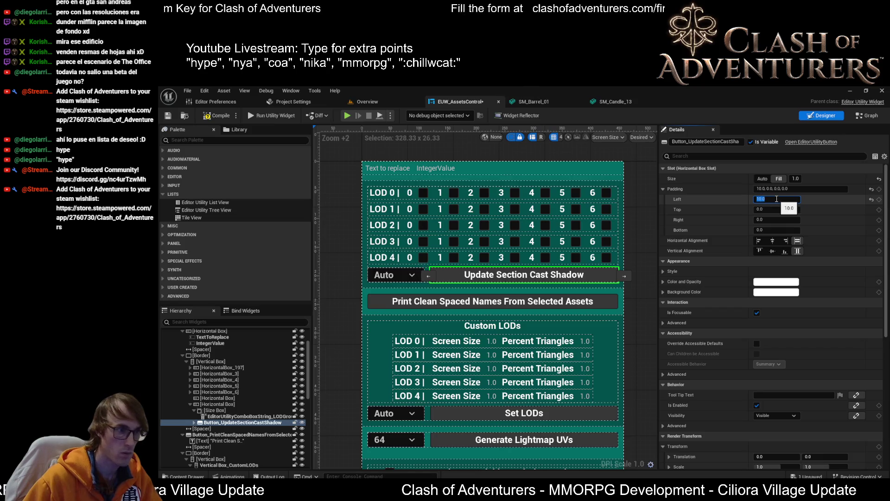
Step: Save the widget blueprint and hide the dashed widget outlines in the preview
{"action": "left_click", "coordinate": [168, 115]}
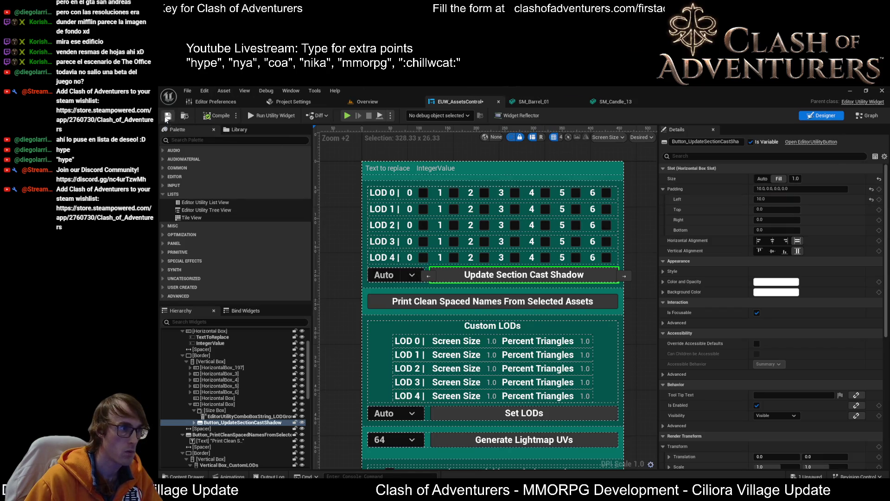
{"action": "left_click", "coordinate": [332, 215]}
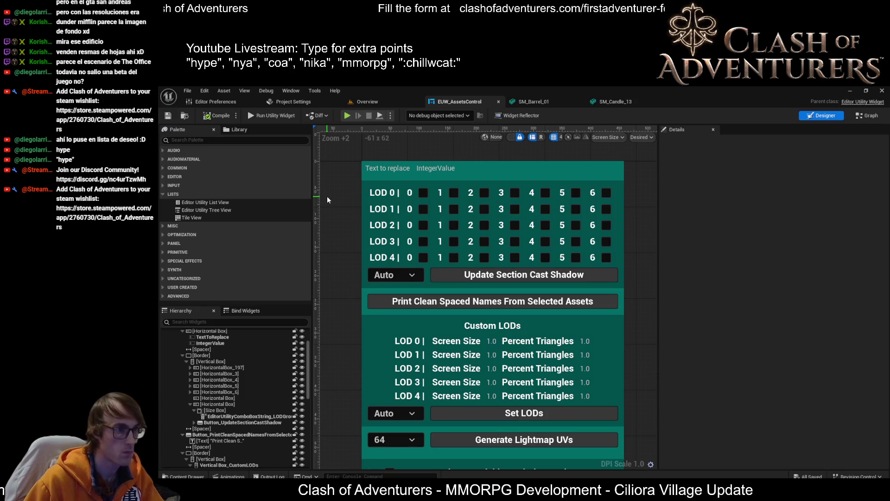
{"action": "key", "text": "o"}
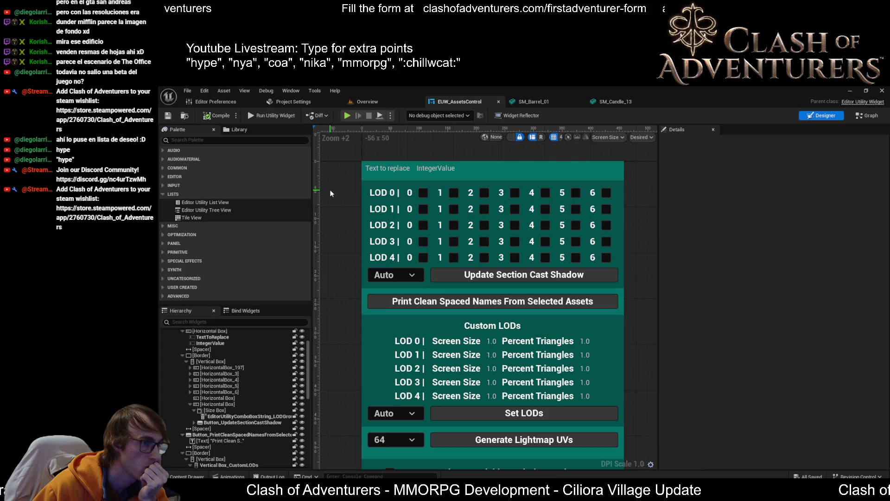
Step: Replace the dropdown's LODGroupSettings name ending with SectionCastShadow in Details, then save the blueprint
{"action": "left_click", "coordinate": [405, 276]}
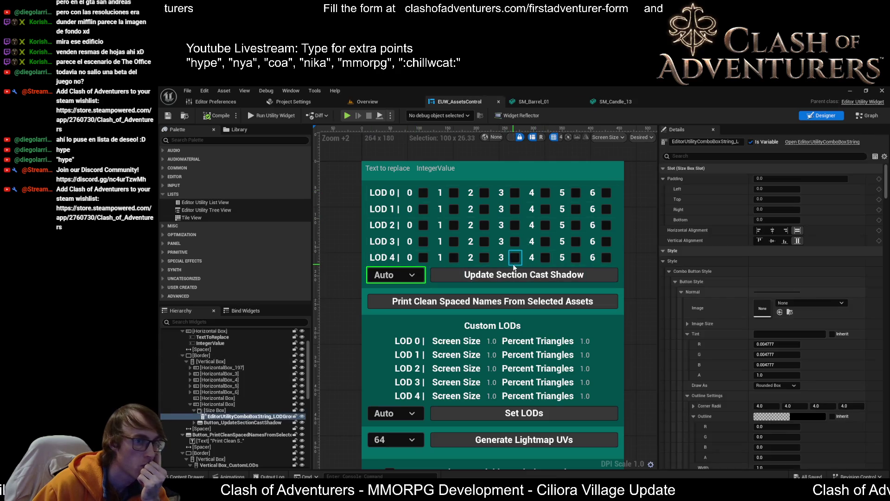
{"action": "left_click", "coordinate": [729, 143]}
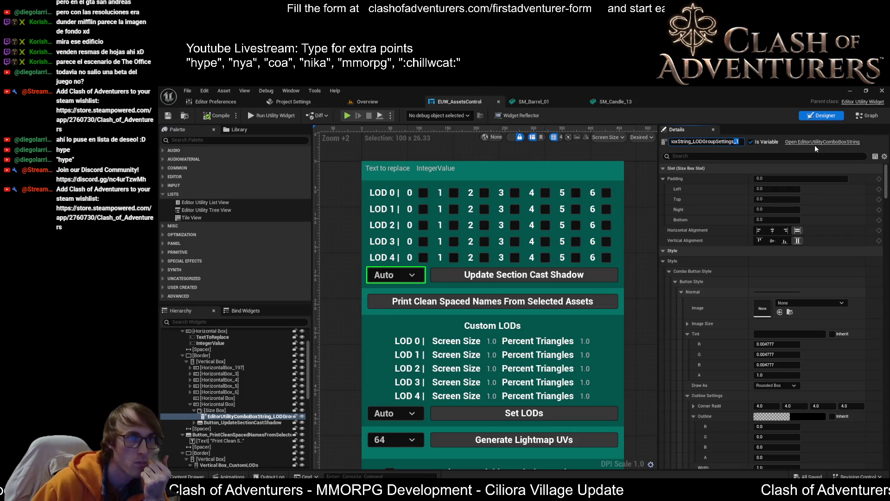
{"action": "key", "text": "BackSpace"}
{"action": "key", "text": "BackSpace"}
{"action": "key", "text": "BackSpace"}
{"action": "key", "text": "BackSpace"}
{"action": "key", "text": "BackSpace"}
{"action": "key", "text": "BackSpace"}
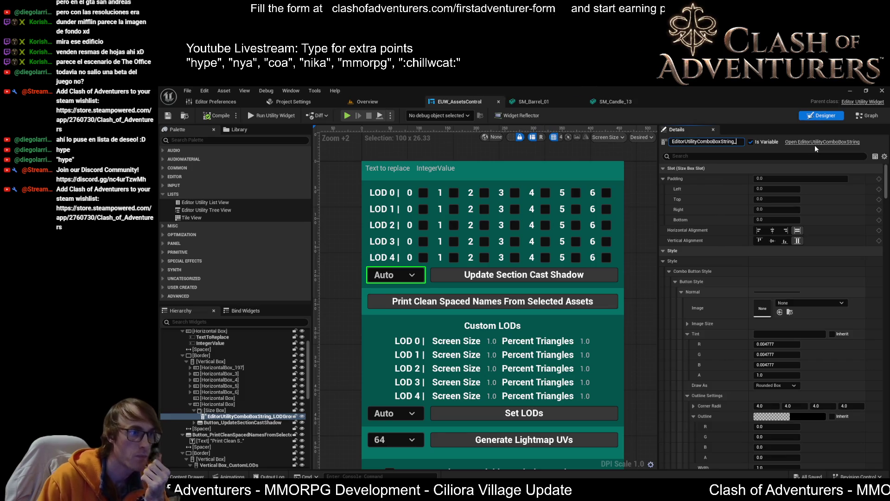
{"action": "type", "text": "Cas"}
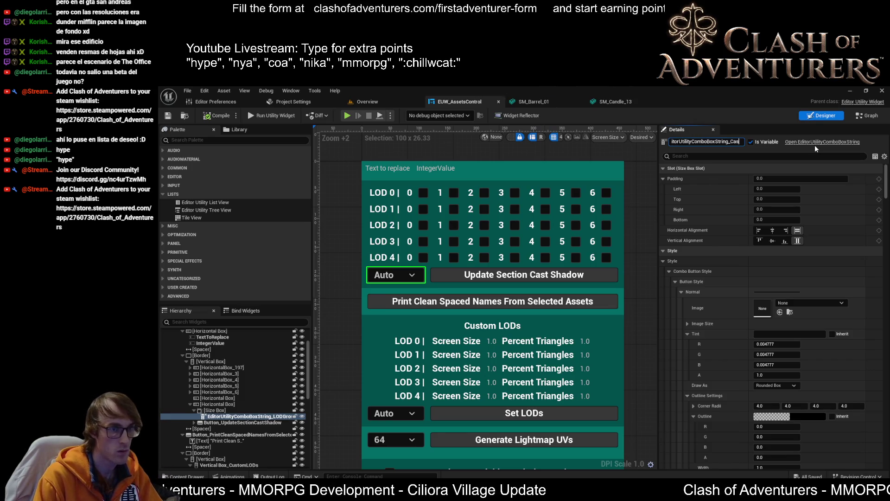
{"action": "type", "text": "tShadow"}
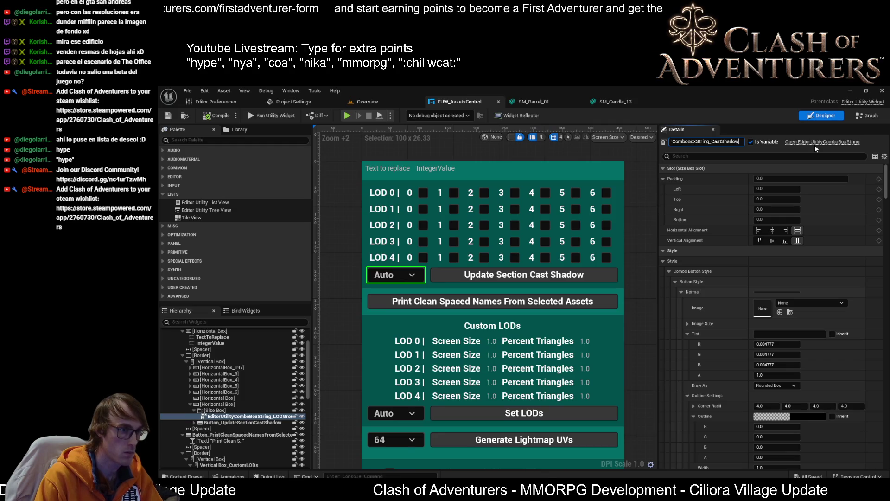
{"action": "key", "text": "Left"}
{"action": "key", "text": "Left"}
{"action": "key", "text": "Left"}
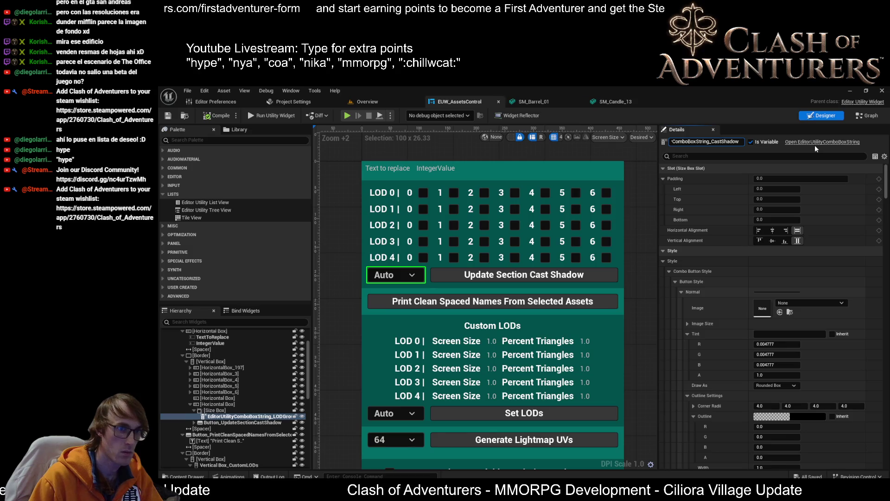
{"action": "key", "text": "Return"}
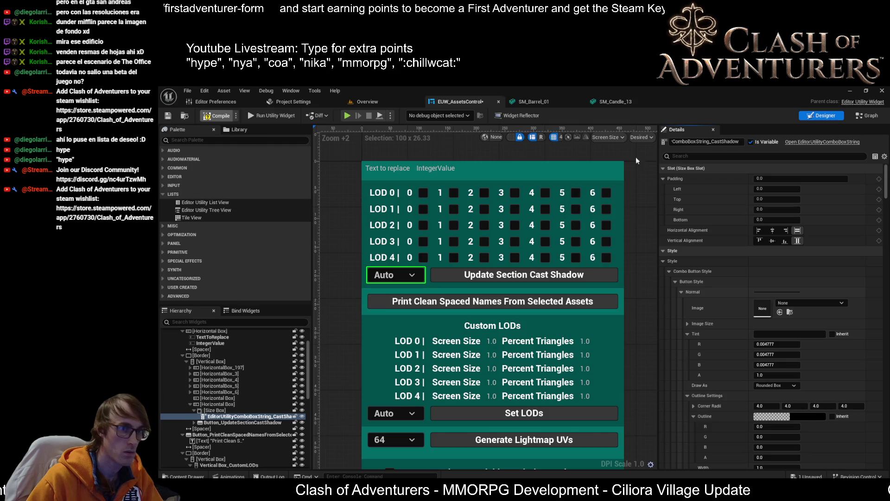
{"action": "left_click", "coordinate": [713, 142]}
{"action": "type", "text": "Section"}
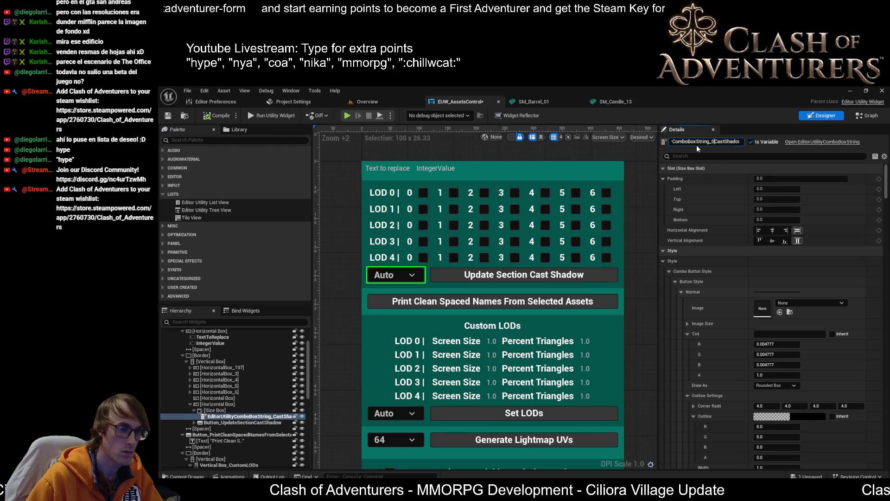
{"action": "key", "text": "Return"}
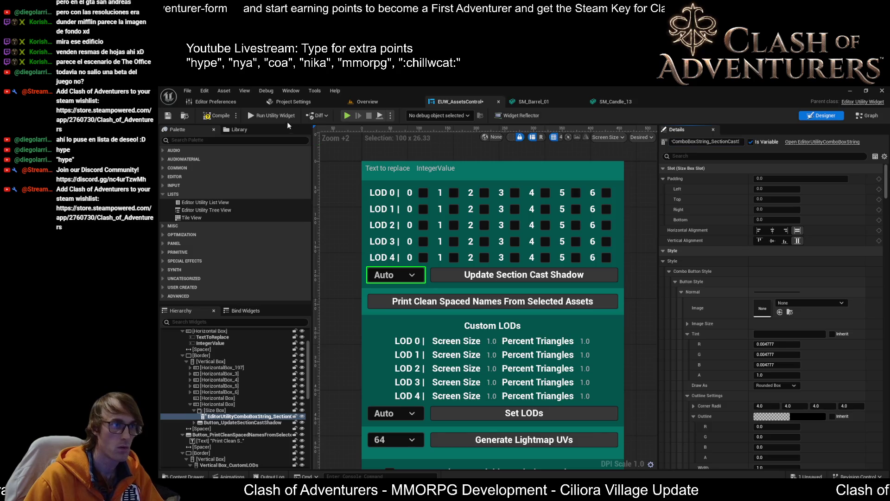
{"action": "left_click", "coordinate": [168, 116]}
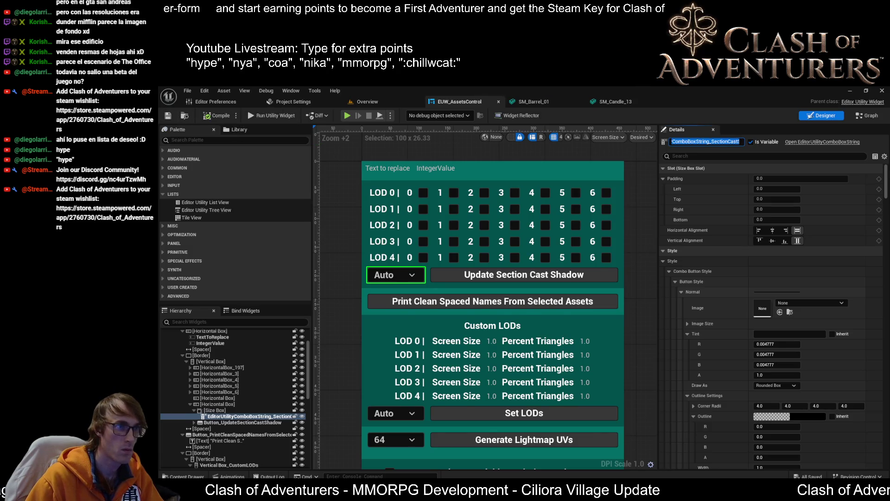
Step: Select the SET, Switch on String and Get Selected Option group and move it down and right
{"action": "left_click", "coordinate": [866, 116]}
{"action": "mouse_move", "coordinate": [579, 263]}
{"action": "left_mouse_down"}
{"action": "mouse_move", "coordinate": [577, 213]}
{"action": "mouse_move", "coordinate": [503, 251]}
{"action": "mouse_move", "coordinate": [564, 227]}
{"action": "left_mouse_up"}
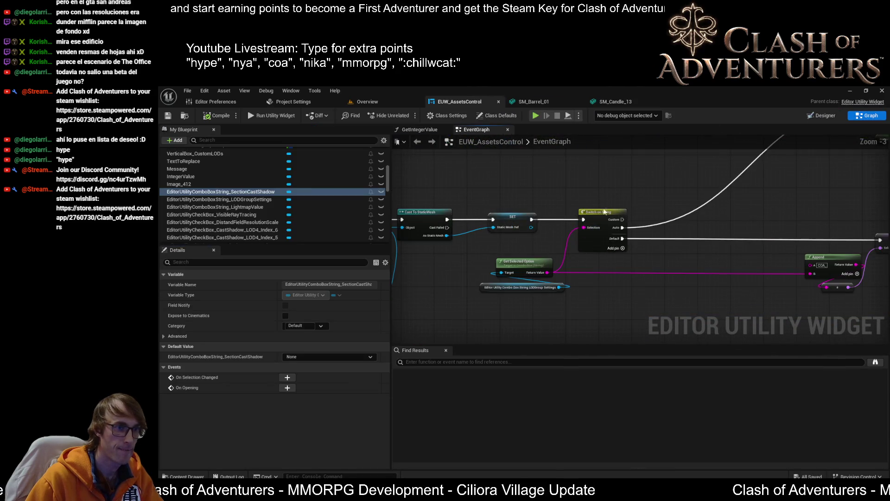
{"action": "mouse_move", "coordinate": [603, 202]}
{"action": "left_mouse_down"}
{"action": "mouse_move", "coordinate": [534, 296]}
{"action": "mouse_move", "coordinate": [548, 295]}
{"action": "left_mouse_up"}
{"action": "scroll", "coordinate": [552, 278], "scroll_direction": "down", "scroll_amount": 2}
{"action": "scroll", "coordinate": [556, 256], "scroll_direction": "up", "scroll_amount": 2}
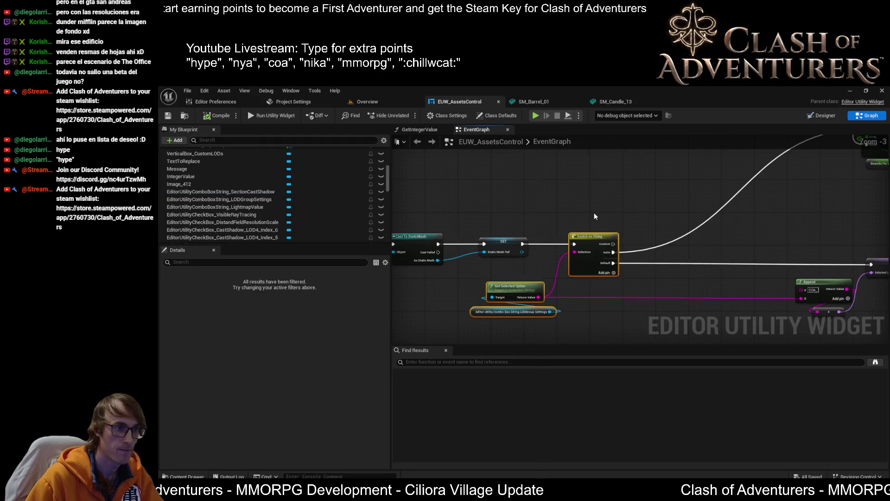
{"action": "scroll", "coordinate": [622, 241], "scroll_direction": "down", "scroll_amount": 5}
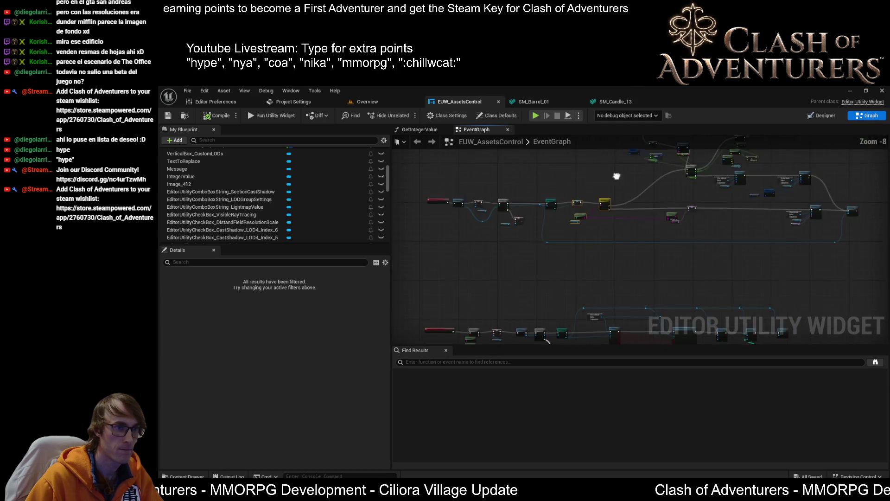
{"action": "scroll", "coordinate": [631, 254], "scroll_direction": "up", "scroll_amount": 8}
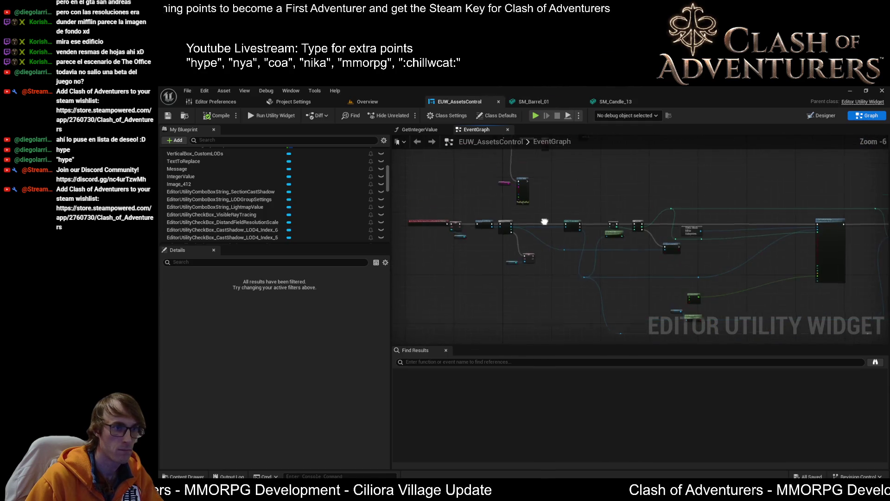
{"action": "left_click_drag", "start_coordinate": [616, 273], "coordinate": [860, 242]}
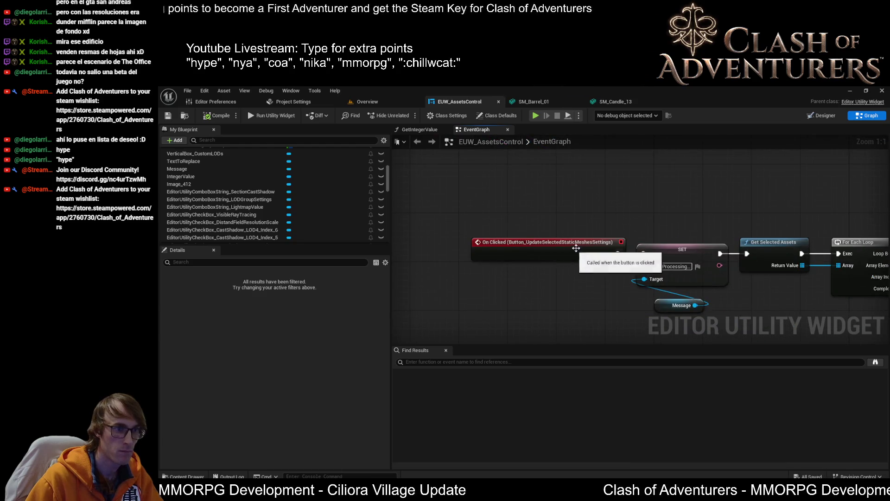
{"action": "scroll", "coordinate": [552, 260], "scroll_direction": "down", "scroll_amount": 3}
{"action": "scroll", "coordinate": [538, 223], "scroll_direction": "up", "scroll_amount": 3}
{"action": "scroll", "coordinate": [543, 214], "scroll_direction": "down", "scroll_amount": 3}
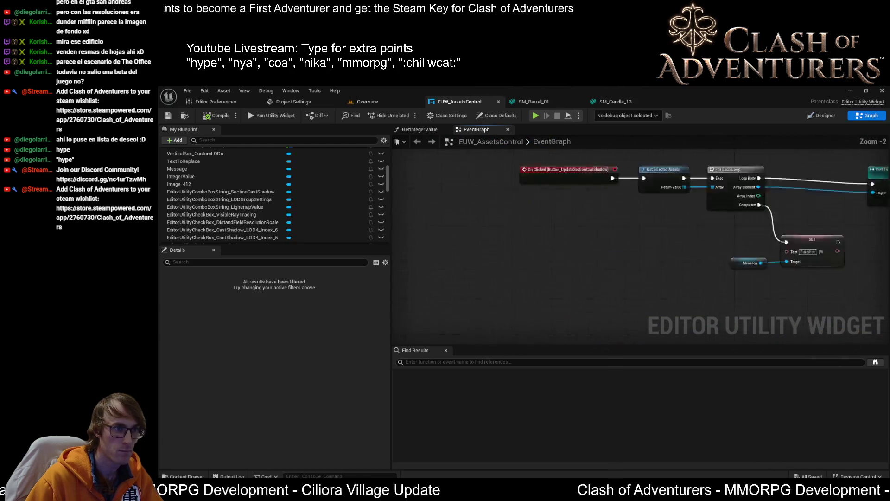
{"action": "scroll", "coordinate": [592, 293], "scroll_direction": "up", "scroll_amount": 3}
{"action": "scroll", "coordinate": [594, 218], "scroll_direction": "down", "scroll_amount": 5}
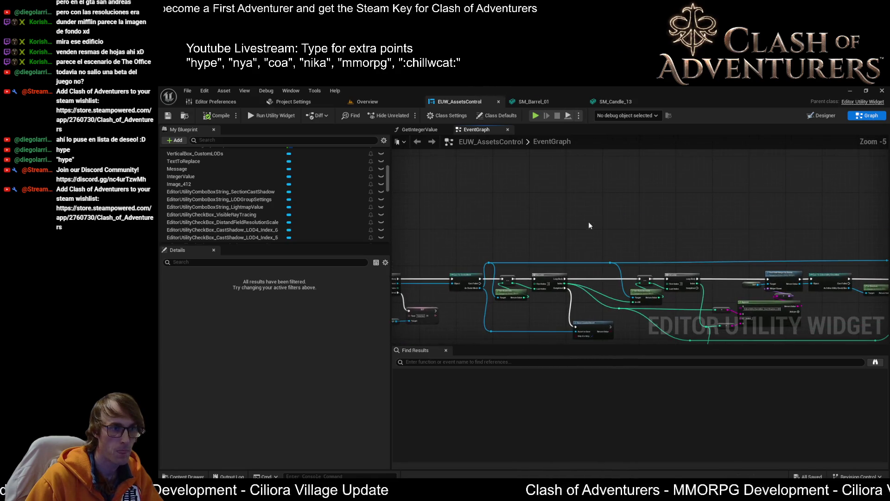
{"action": "left_click", "coordinate": [589, 191]}
{"action": "scroll", "coordinate": [589, 191], "scroll_direction": "up", "scroll_amount": 3}
{"action": "mouse_move", "coordinate": [617, 157]}
{"action": "left_mouse_down"}
{"action": "mouse_move", "coordinate": [667, 160]}
{"action": "mouse_move", "coordinate": [666, 204]}
{"action": "mouse_move", "coordinate": [604, 202]}
{"action": "left_mouse_up"}
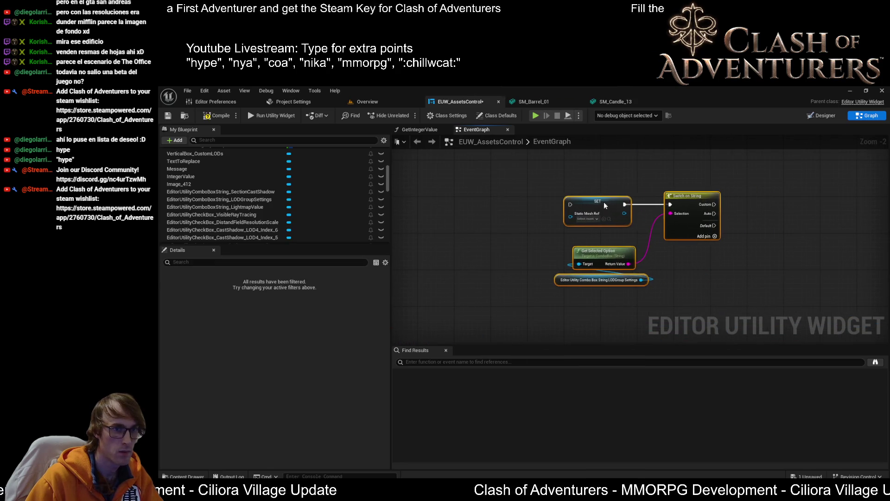
{"action": "scroll", "coordinate": [687, 250], "scroll_direction": "up", "scroll_amount": 1}
Step: Add a Case_0 output to Switch on String and move the switch group lower
{"action": "left_click", "coordinate": [722, 235]}
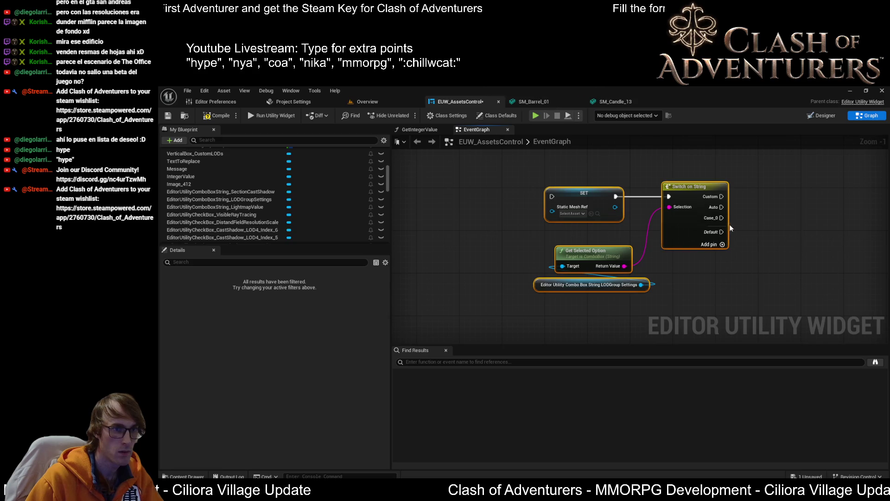
{"action": "scroll", "coordinate": [709, 200], "scroll_direction": "down", "scroll_amount": 5}
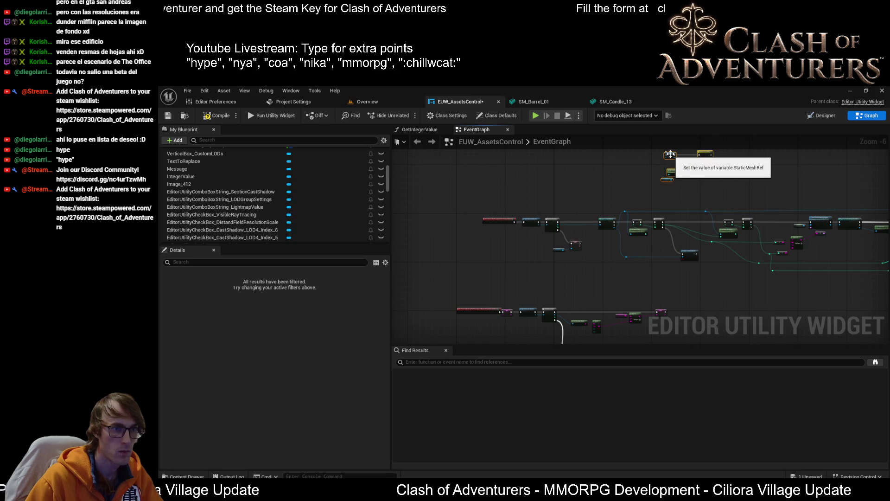
{"action": "left_click_drag", "start_coordinate": [672, 155], "coordinate": [672, 275]}
{"action": "scroll", "coordinate": [727, 274], "scroll_direction": "down", "scroll_amount": 4}
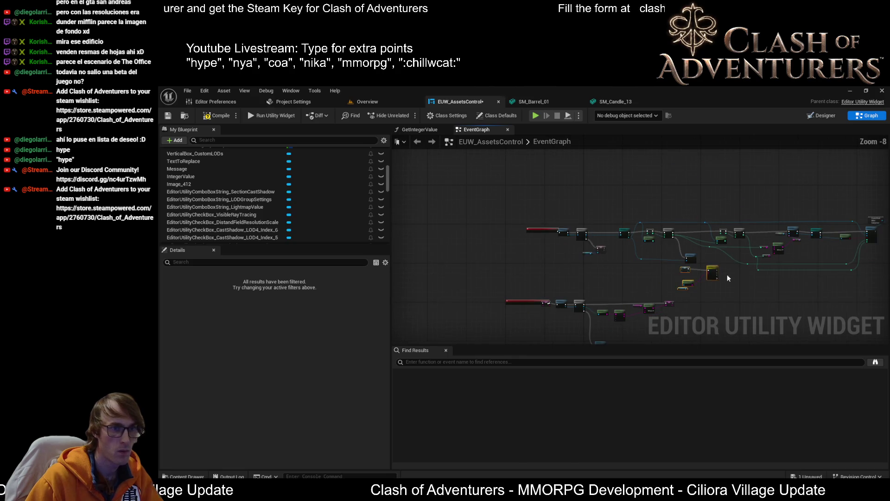
Step: Move the upper node network upward and select the event chain's first nodes
{"action": "mouse_move", "coordinate": [795, 218]}
{"action": "left_mouse_down"}
{"action": "mouse_move", "coordinate": [513, 279]}
{"action": "mouse_move", "coordinate": [530, 285]}
{"action": "left_mouse_up"}
{"action": "scroll", "coordinate": [552, 248], "scroll_direction": "up", "scroll_amount": 2}
{"action": "mouse_move", "coordinate": [554, 230]}
{"action": "left_mouse_down"}
{"action": "mouse_move", "coordinate": [555, 173]}
{"action": "mouse_move", "coordinate": [536, 163]}
{"action": "left_mouse_up"}
{"action": "scroll", "coordinate": [648, 203], "scroll_direction": "up", "scroll_amount": 4}
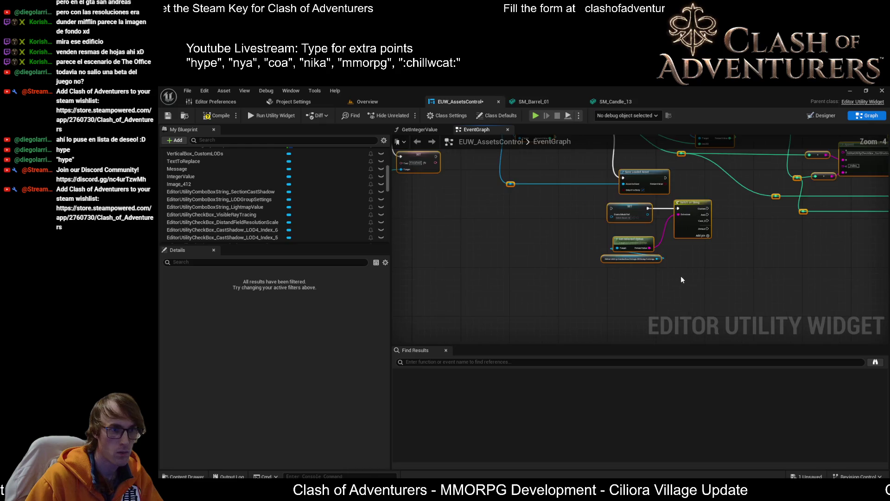
{"action": "mouse_move", "coordinate": [560, 266]}
{"action": "left_mouse_down"}
{"action": "mouse_move", "coordinate": [537, 290]}
{"action": "mouse_move", "coordinate": [497, 232]}
{"action": "mouse_move", "coordinate": [513, 217]}
{"action": "mouse_move", "coordinate": [653, 201]}
{"action": "left_mouse_up"}
{"action": "scroll", "coordinate": [540, 285], "scroll_direction": "up", "scroll_amount": 1}
{"action": "scroll", "coordinate": [537, 290], "scroll_direction": "down", "scroll_amount": 1}
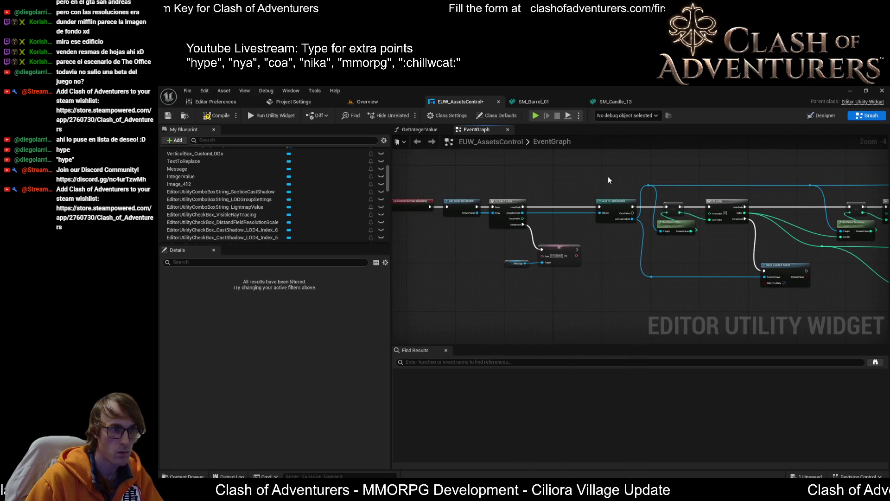
{"action": "mouse_move", "coordinate": [609, 180]}
{"action": "left_mouse_down"}
{"action": "mouse_move", "coordinate": [414, 277]}
{"action": "mouse_move", "coordinate": [564, 285]}
{"action": "left_mouse_up"}
Step: Shift the event chain's first nodes left and select the lower-right switch nodes
{"action": "left_click_drag", "start_coordinate": [747, 226], "coordinate": [603, 226]}
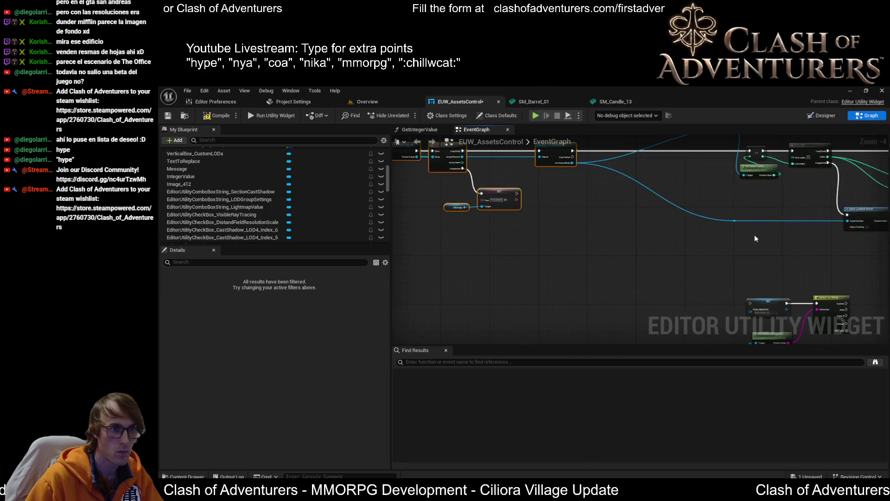
{"action": "mouse_move", "coordinate": [840, 246]}
{"action": "left_mouse_down"}
{"action": "mouse_move", "coordinate": [786, 309]}
{"action": "mouse_move", "coordinate": [732, 330]}
{"action": "left_mouse_up"}
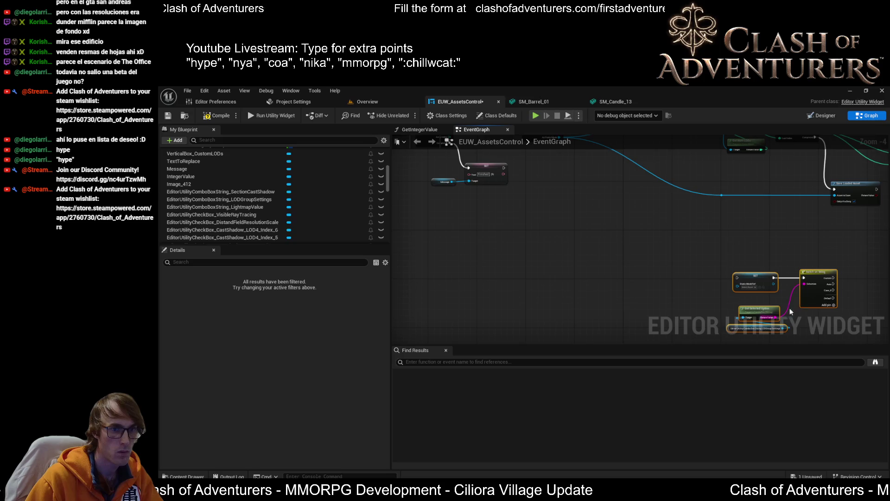
{"action": "scroll", "coordinate": [699, 246], "scroll_direction": "up", "scroll_amount": 3}
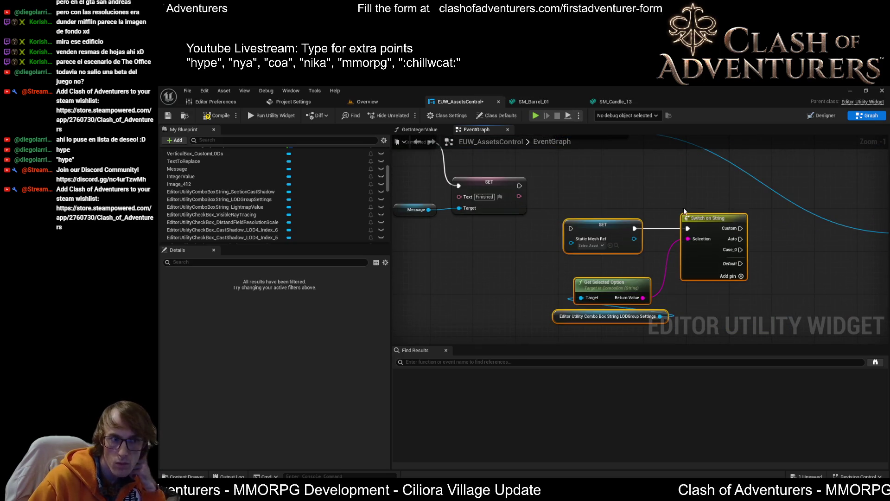
{"action": "mouse_move", "coordinate": [664, 212]}
{"action": "left_mouse_down"}
{"action": "mouse_move", "coordinate": [721, 254]}
{"action": "mouse_move", "coordinate": [708, 234]}
{"action": "left_mouse_up"}
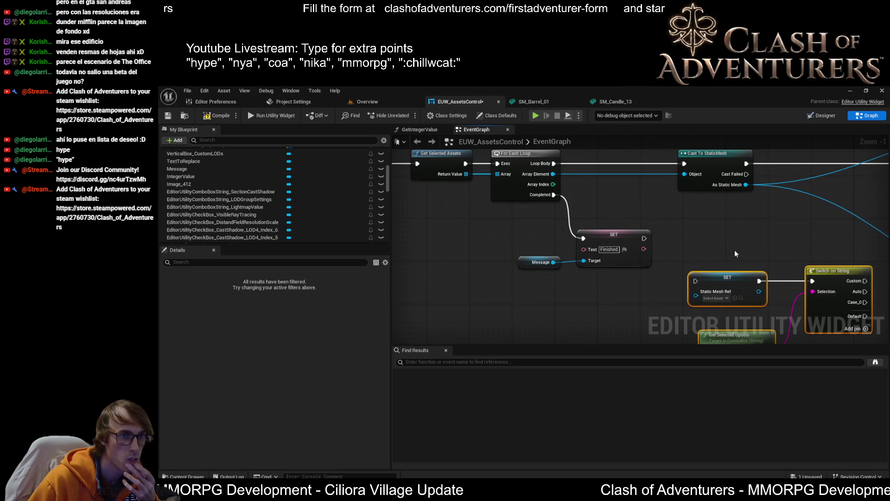
{"action": "scroll", "coordinate": [735, 249], "scroll_direction": "down", "scroll_amount": 1}
{"action": "mouse_move", "coordinate": [734, 249]}
{"action": "left_mouse_down"}
{"action": "mouse_move", "coordinate": [519, 225]}
{"action": "mouse_move", "coordinate": [632, 234]}
{"action": "mouse_move", "coordinate": [657, 219]}
{"action": "mouse_move", "coordinate": [712, 234]}
{"action": "left_mouse_up"}
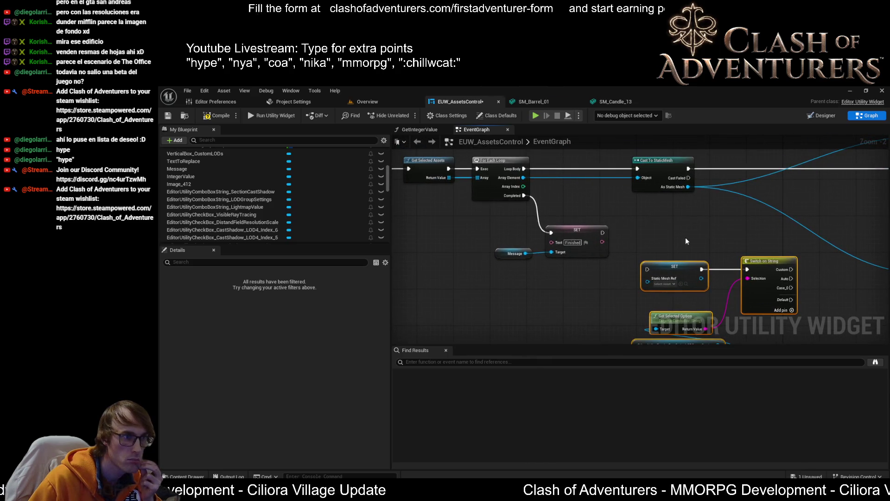
Step: Compile and save the EUW_AssetsControl widget blueprint
{"action": "left_click_drag", "start_coordinate": [566, 204], "coordinate": [611, 171]}
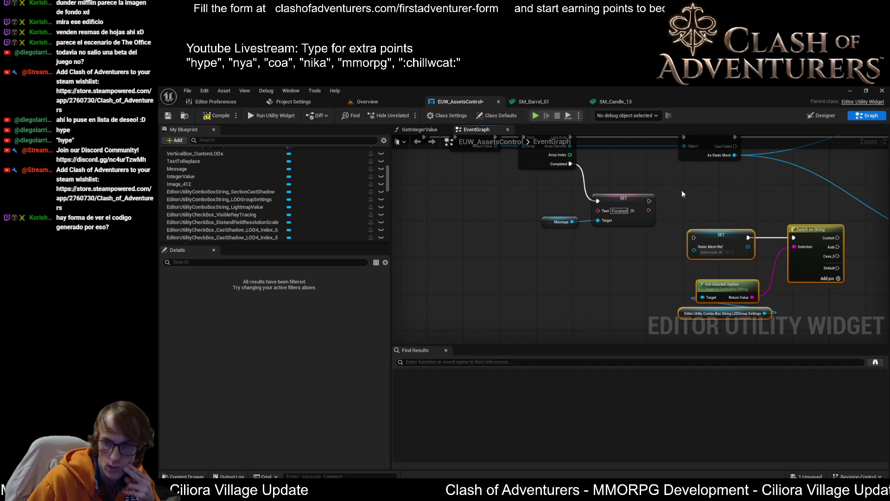
{"action": "mouse_move", "coordinate": [732, 225]}
{"action": "left_mouse_down"}
{"action": "mouse_move", "coordinate": [643, 229]}
{"action": "mouse_move", "coordinate": [547, 211]}
{"action": "left_mouse_up"}
{"action": "scroll", "coordinate": [548, 212], "scroll_direction": "up", "scroll_amount": 1}
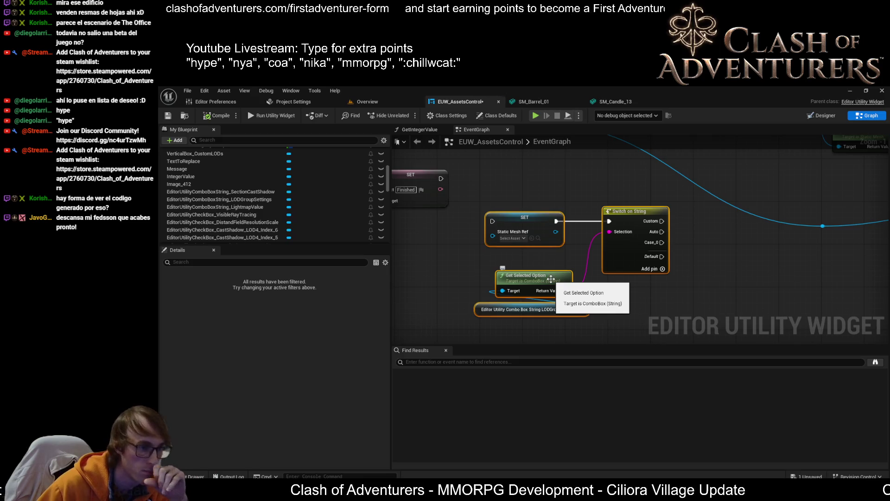
{"action": "left_click", "coordinate": [643, 296]}
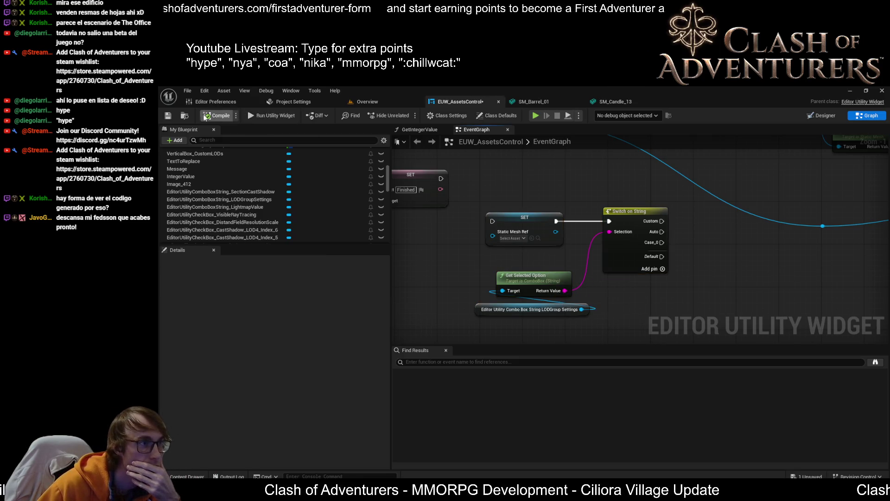
{"action": "left_click", "coordinate": [168, 116]}
Step: Move the SET/Switch on String group, with LODGroup Settings, up beside Cast To StaticMesh
{"action": "left_click_drag", "start_coordinate": [544, 231], "coordinate": [742, 184]}
{"action": "scroll", "coordinate": [742, 185], "scroll_direction": "down", "scroll_amount": 1}
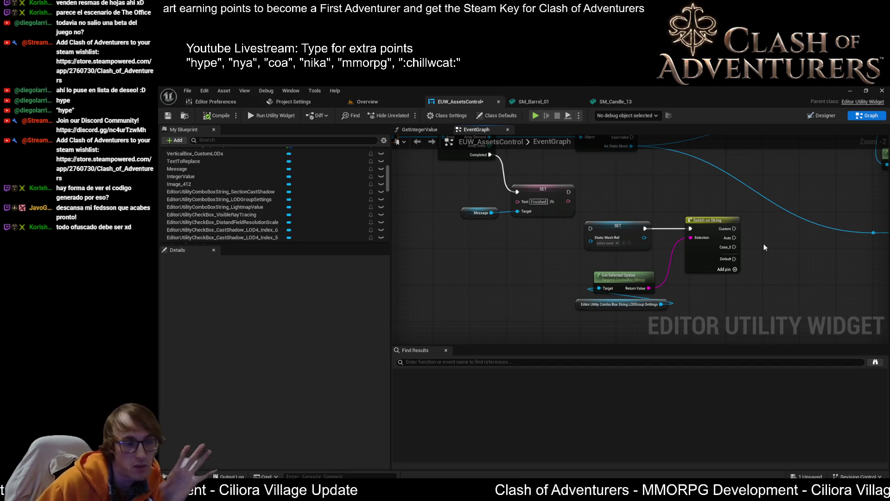
{"action": "mouse_move", "coordinate": [758, 234]}
{"action": "left_mouse_down"}
{"action": "mouse_move", "coordinate": [665, 268]}
{"action": "mouse_move", "coordinate": [647, 261]}
{"action": "mouse_move", "coordinate": [527, 318]}
{"action": "left_mouse_up"}
{"action": "scroll", "coordinate": [647, 262], "scroll_direction": "down", "scroll_amount": 1}
{"action": "left_click", "coordinate": [533, 332], "text": "shift"}
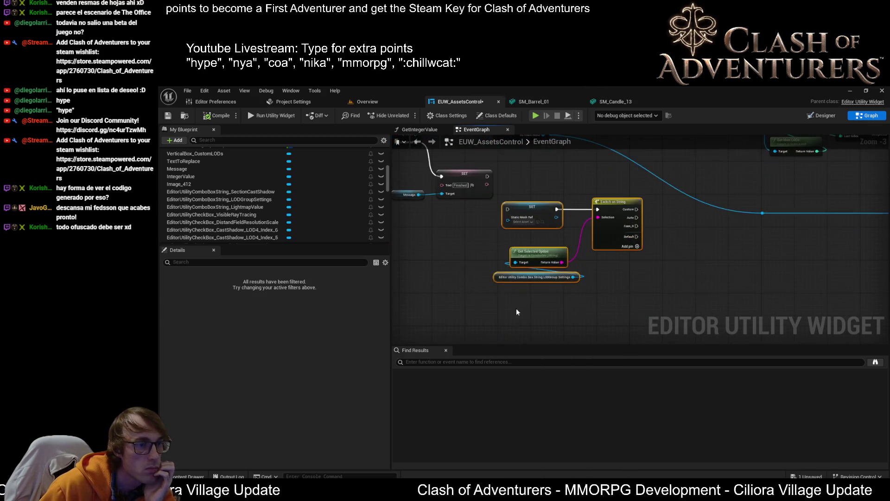
{"action": "scroll", "coordinate": [554, 263], "scroll_direction": "up", "scroll_amount": 1}
{"action": "left_click_drag", "start_coordinate": [554, 262], "coordinate": [599, 203]}
{"action": "scroll", "coordinate": [528, 191], "scroll_direction": "up", "scroll_amount": 2}
Step: Run SET Static Mesh Ref from Cast To StaticMesh's As Static Mesh, with Auto continuing into the LOD loop
{"action": "left_click_drag", "start_coordinate": [528, 188], "coordinate": [576, 201]}
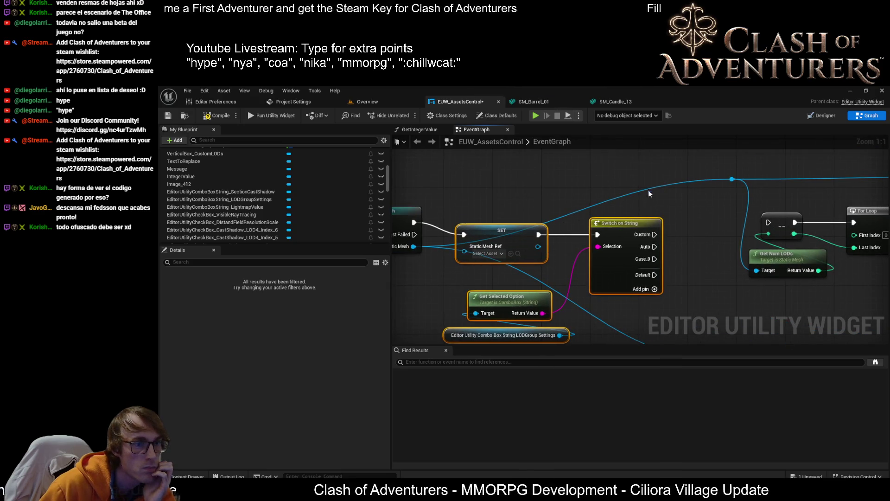
{"action": "scroll", "coordinate": [654, 181], "scroll_direction": "down", "scroll_amount": 2}
{"action": "left_click_drag", "start_coordinate": [653, 231], "coordinate": [745, 213]}
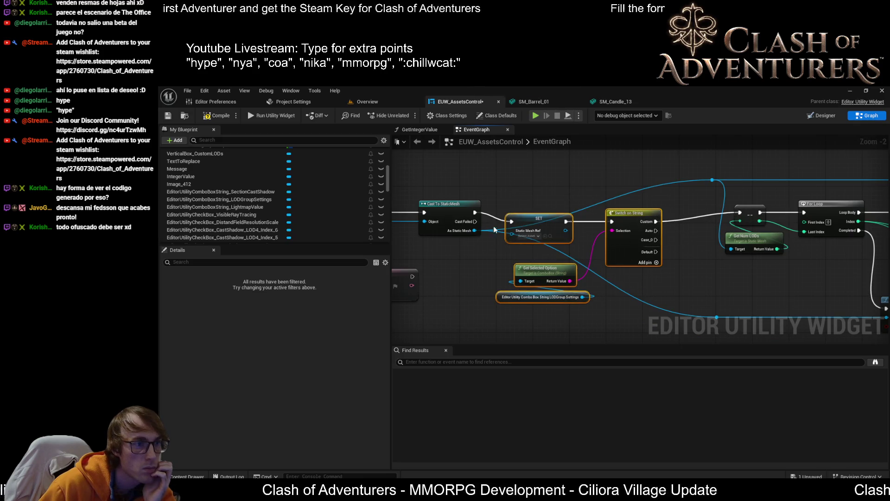
{"action": "left_click", "coordinate": [475, 231]}
{"action": "left_click_drag", "start_coordinate": [475, 231], "coordinate": [511, 234]}
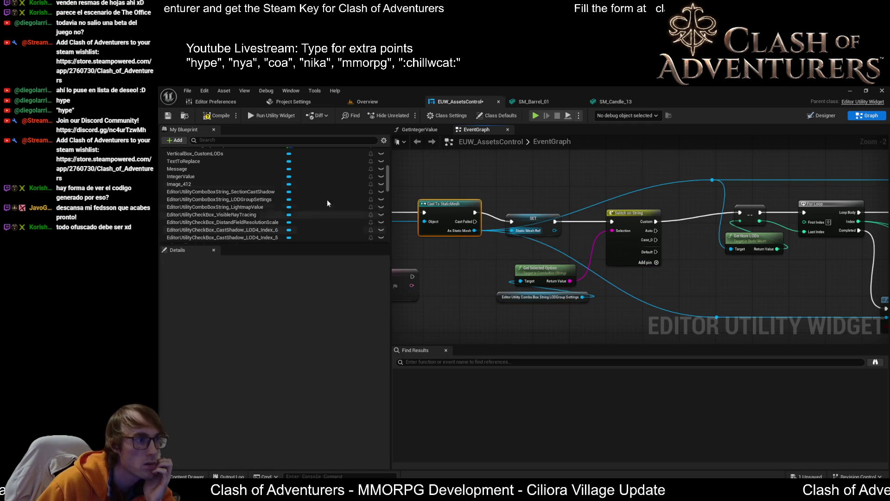
{"action": "scroll", "coordinate": [320, 190], "scroll_direction": "up", "scroll_amount": 5}
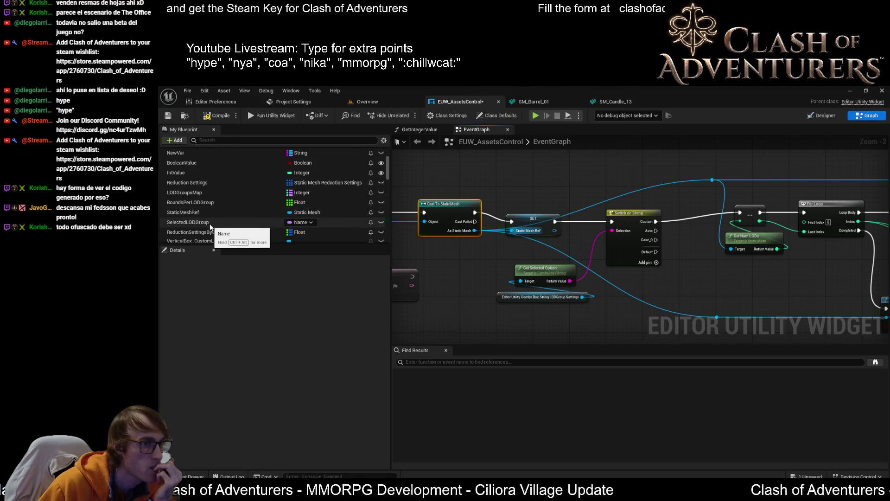
Step: Add a StaticMeshRef getter and connect it to Get Num LODs' target
{"action": "scroll", "coordinate": [218, 216], "scroll_direction": "down", "scroll_amount": 3}
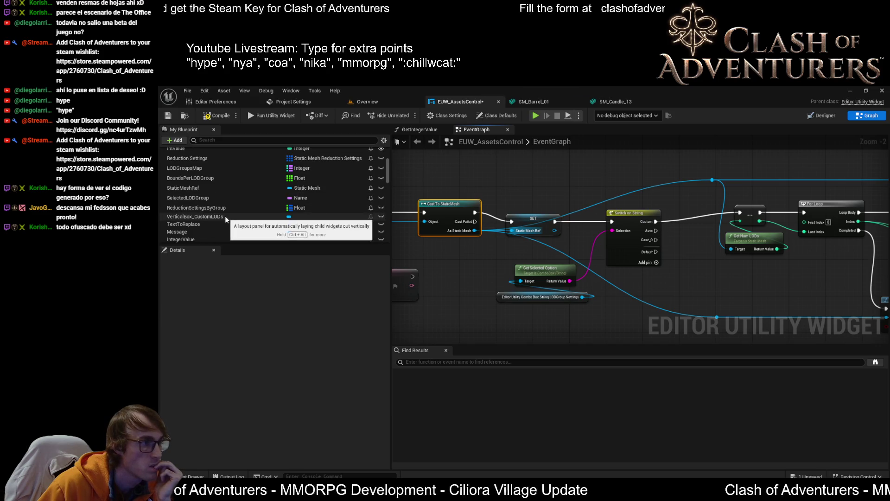
{"action": "mouse_move", "coordinate": [193, 188]}
{"action": "left_mouse_down"}
{"action": "mouse_move", "coordinate": [733, 289]}
{"action": "mouse_move", "coordinate": [778, 277]}
{"action": "mouse_move", "coordinate": [762, 238]}
{"action": "mouse_move", "coordinate": [727, 273]}
{"action": "mouse_move", "coordinate": [726, 264]}
{"action": "left_mouse_up"}
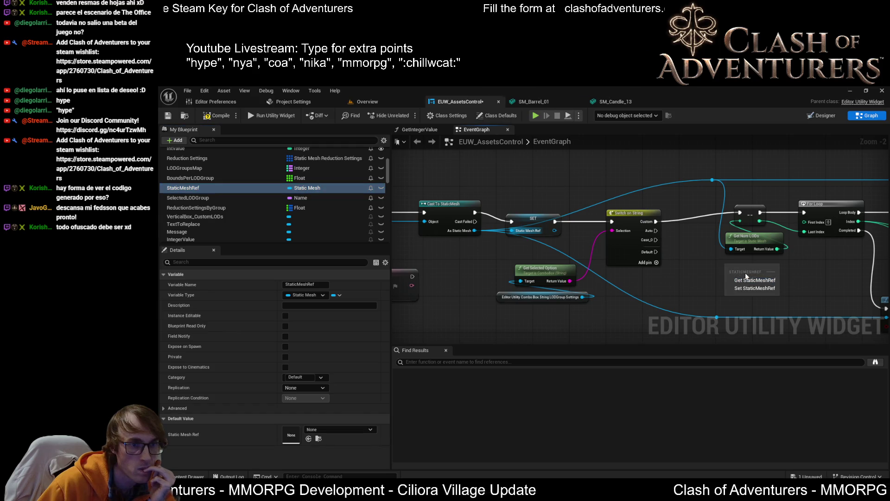
{"action": "left_click", "coordinate": [755, 278]}
{"action": "scroll", "coordinate": [635, 243], "scroll_direction": "up", "scroll_amount": 1}
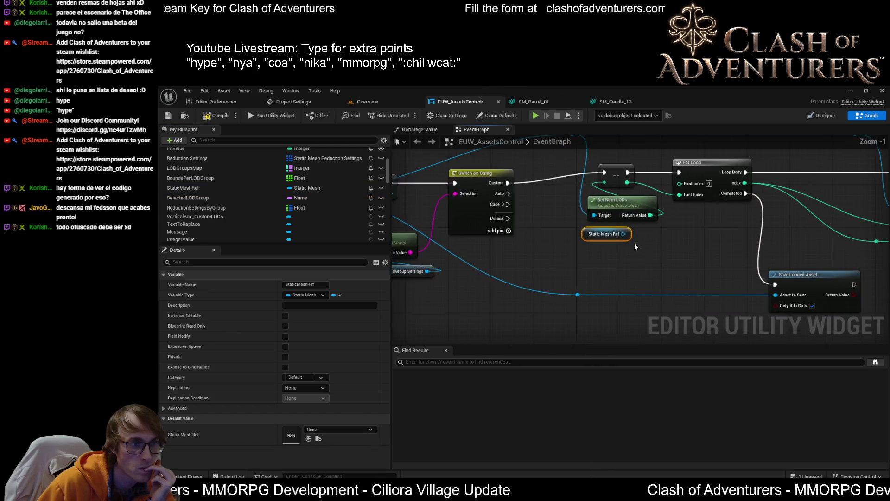
{"action": "mouse_move", "coordinate": [623, 237]}
{"action": "left_mouse_down"}
{"action": "mouse_move", "coordinate": [631, 236]}
{"action": "mouse_move", "coordinate": [594, 215]}
{"action": "mouse_move", "coordinate": [613, 235]}
{"action": "mouse_move", "coordinate": [592, 258]}
{"action": "left_mouse_up"}
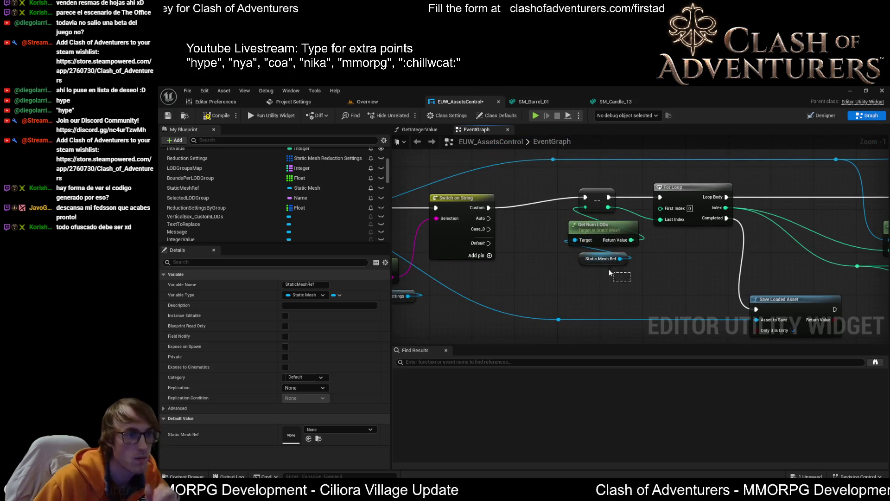
Step: Paste another StaticMeshRef getter and wire it into Get Num Sections' target
{"action": "left_click_drag", "start_coordinate": [737, 249], "coordinate": [608, 249]}
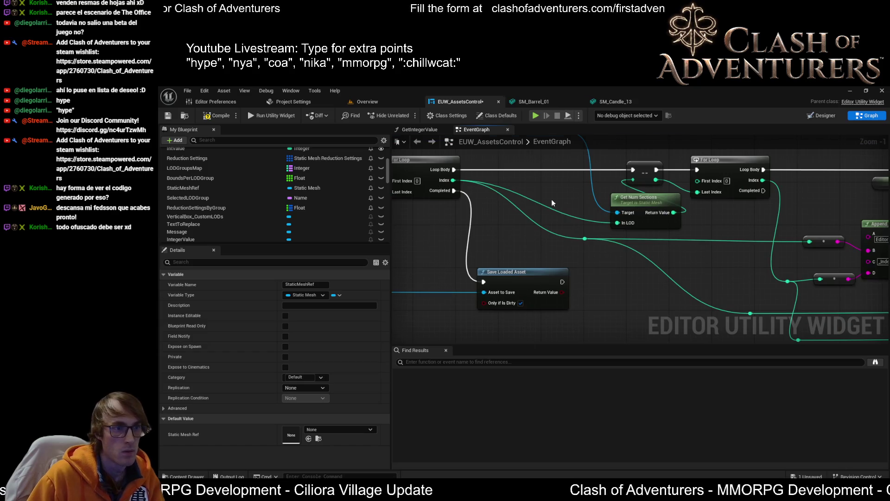
{"action": "left_click_drag", "start_coordinate": [690, 212], "coordinate": [592, 229]}
{"action": "left_click", "coordinate": [603, 234]}
{"action": "key", "text": "ctrl+v"}
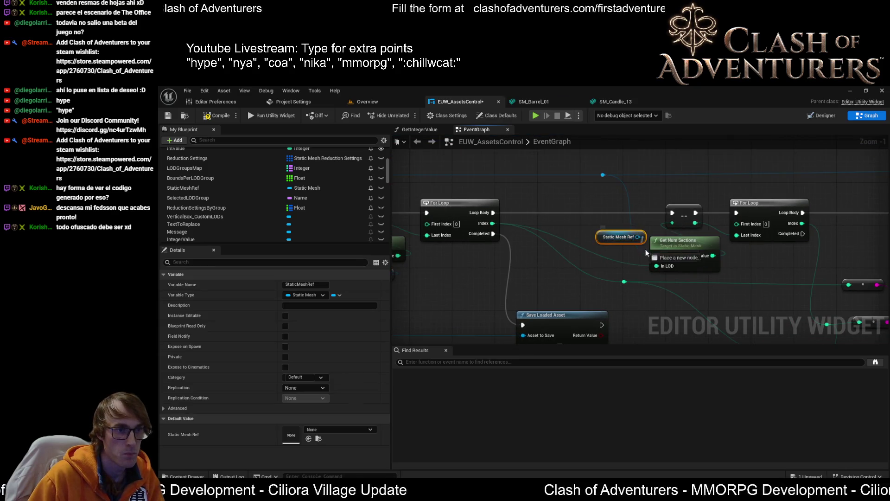
{"action": "mouse_move", "coordinate": [638, 237]}
{"action": "left_mouse_down"}
{"action": "mouse_move", "coordinate": [657, 255]}
{"action": "mouse_move", "coordinate": [604, 231]}
{"action": "mouse_move", "coordinate": [621, 220]}
{"action": "mouse_move", "coordinate": [604, 216]}
{"action": "mouse_move", "coordinate": [582, 239]}
{"action": "left_mouse_up"}
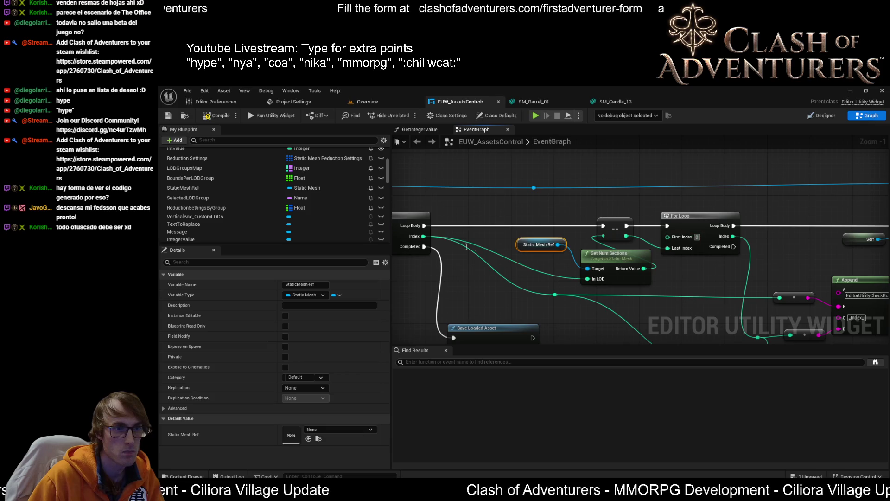
Step: Move the cast-shadow nodes right and feed a pasted StaticMeshRef into Enable Section Cast Shadow's Static Mesh
{"action": "left_click_drag", "start_coordinate": [706, 205], "coordinate": [401, 190]}
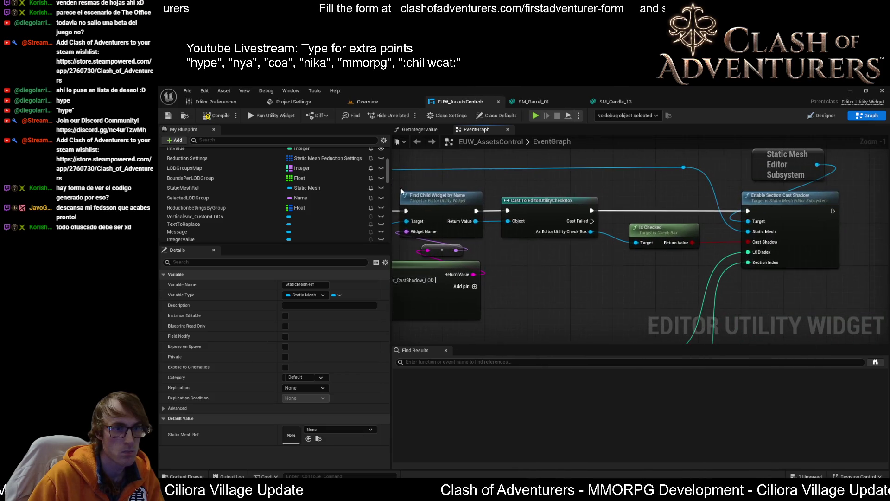
{"action": "scroll", "coordinate": [646, 217], "scroll_direction": "down", "scroll_amount": 1}
{"action": "left_click_drag", "start_coordinate": [645, 217], "coordinate": [594, 209]}
{"action": "left_click_drag", "start_coordinate": [777, 268], "coordinate": [703, 159]}
{"action": "left_click_drag", "start_coordinate": [716, 190], "coordinate": [766, 190]}
{"action": "left_click", "coordinate": [654, 212]}
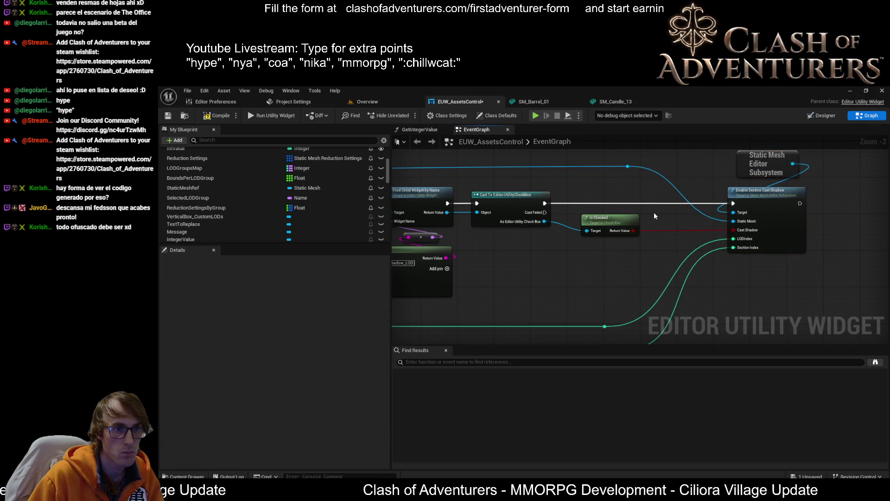
{"action": "key", "text": "ctrl+v"}
{"action": "left_click_drag", "start_coordinate": [683, 215], "coordinate": [734, 222]}
{"action": "left_click_drag", "start_coordinate": [660, 216], "coordinate": [669, 225]}
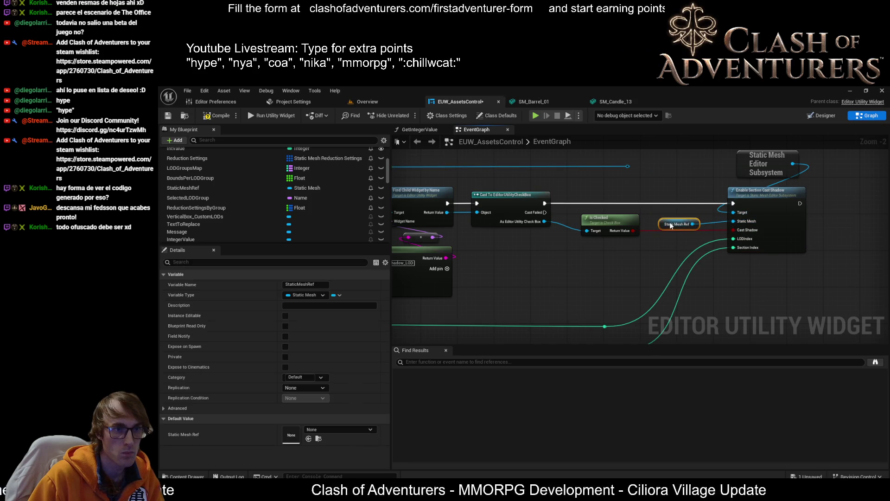
{"action": "scroll", "coordinate": [671, 224], "scroll_direction": "down", "scroll_amount": 2}
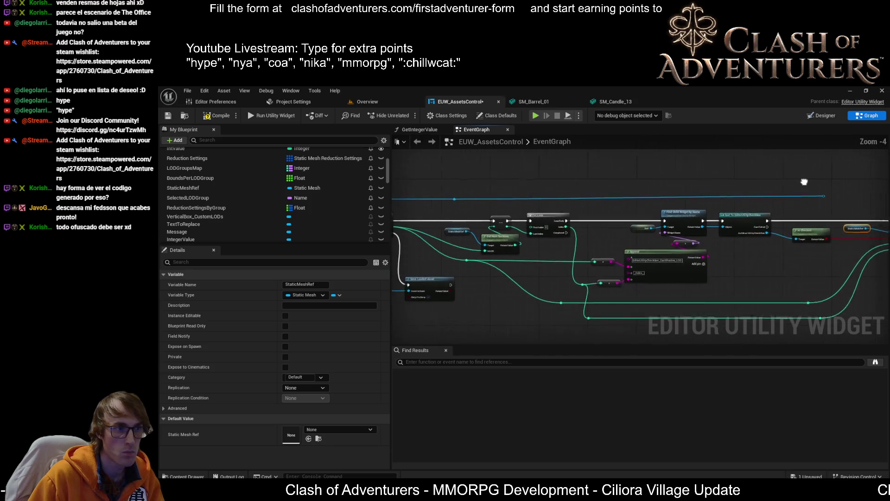
Step: Reposition the button event and loop start nodes down and to the left
{"action": "left_click", "coordinate": [680, 191]}
{"action": "mouse_move", "coordinate": [679, 185]}
{"action": "left_mouse_down"}
{"action": "mouse_move", "coordinate": [692, 191]}
{"action": "mouse_move", "coordinate": [736, 173]}
{"action": "left_mouse_up"}
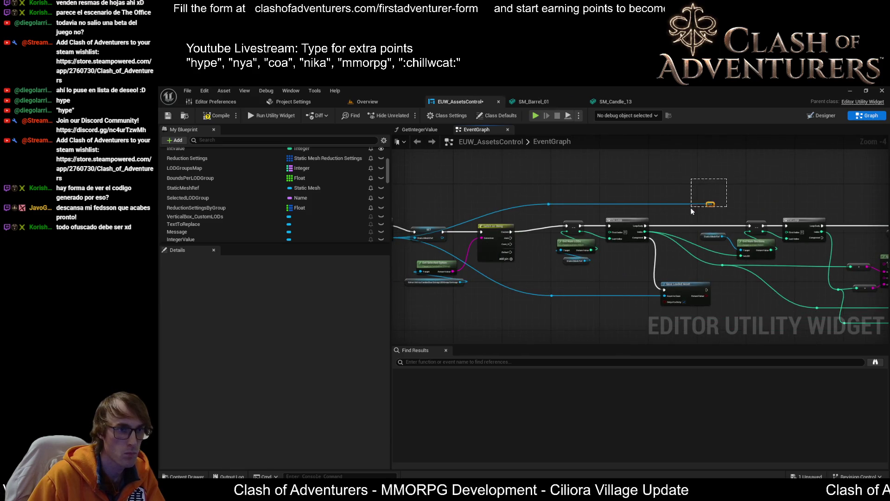
{"action": "scroll", "coordinate": [516, 212], "scroll_direction": "up", "scroll_amount": 4}
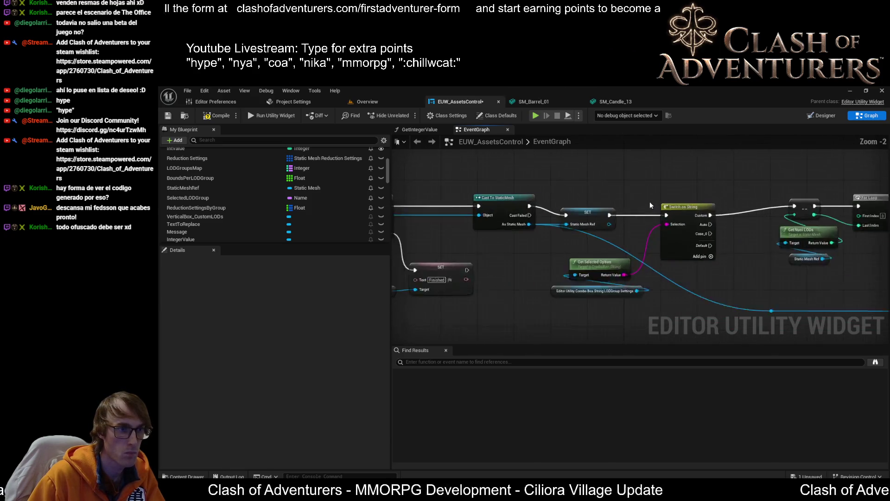
{"action": "scroll", "coordinate": [581, 218], "scroll_direction": "down", "scroll_amount": 5}
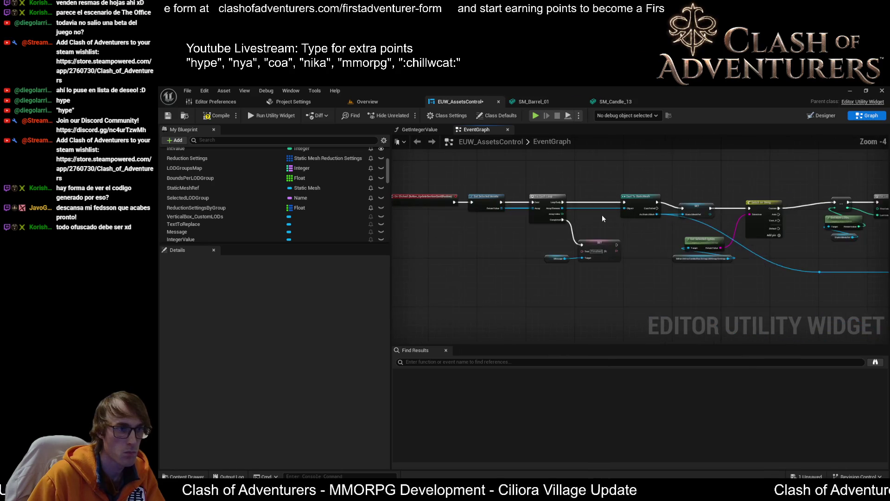
{"action": "left_click_drag", "start_coordinate": [640, 182], "coordinate": [479, 259]}
{"action": "left_click_drag", "start_coordinate": [633, 211], "coordinate": [630, 214]}
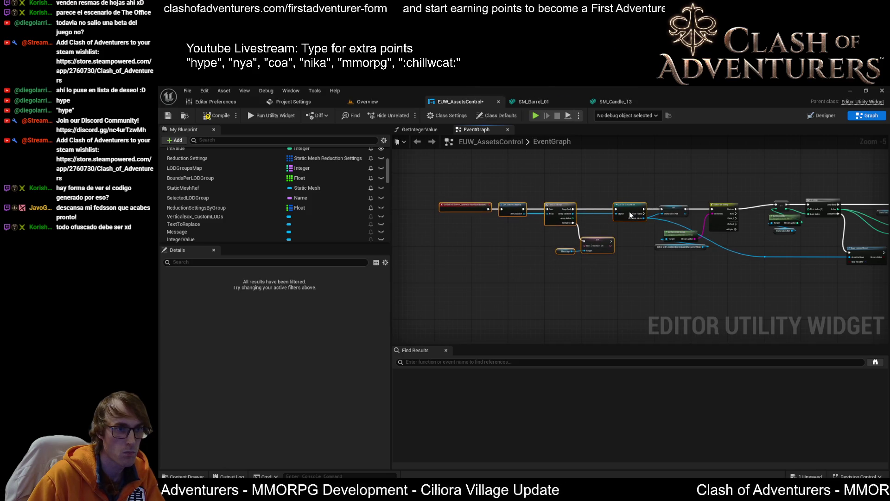
{"action": "scroll", "coordinate": [631, 218], "scroll_direction": "up", "scroll_amount": 3}
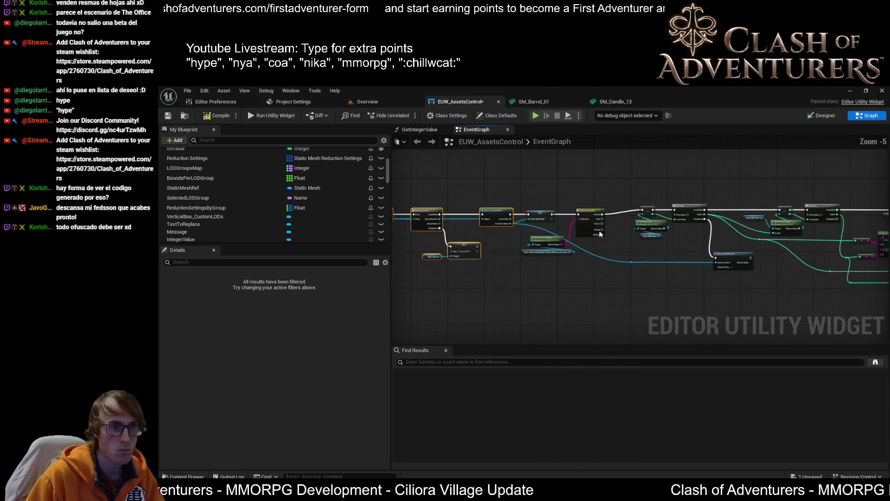
{"action": "mouse_move", "coordinate": [625, 254]}
{"action": "left_mouse_down"}
{"action": "mouse_move", "coordinate": [680, 258]}
{"action": "mouse_move", "coordinate": [660, 255]}
{"action": "mouse_move", "coordinate": [809, 230]}
{"action": "left_mouse_up"}
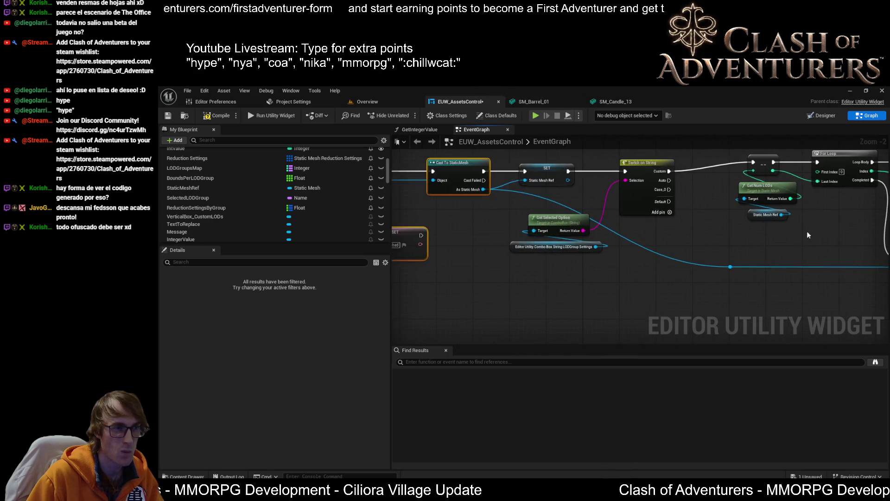
{"action": "left_click_drag", "start_coordinate": [600, 276], "coordinate": [686, 276]}
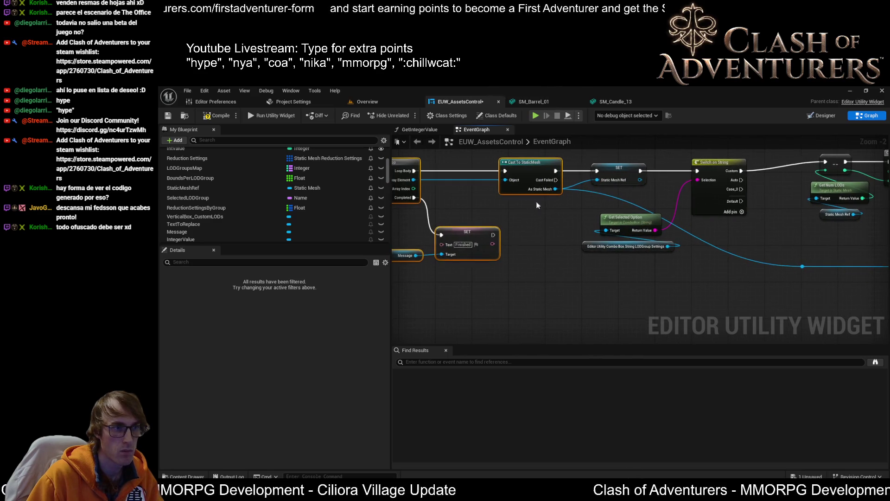
{"action": "left_click", "coordinate": [460, 178]}
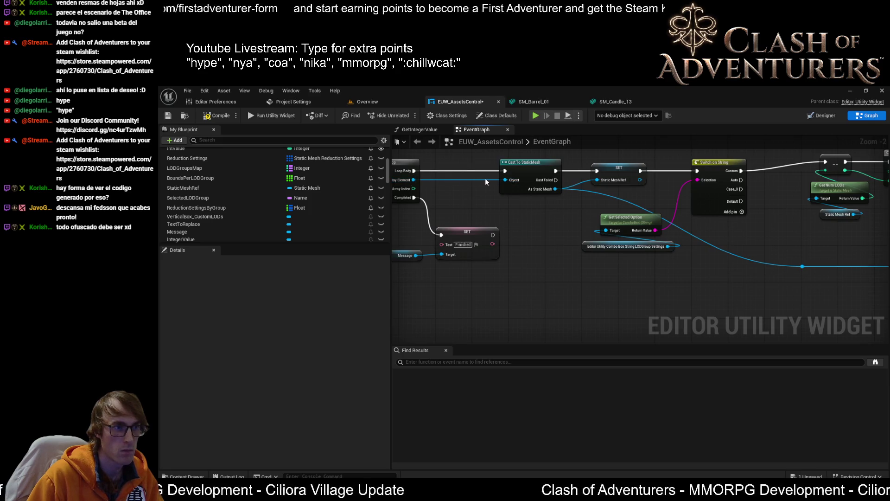
{"action": "left_click_drag", "start_coordinate": [675, 177], "coordinate": [452, 298]}
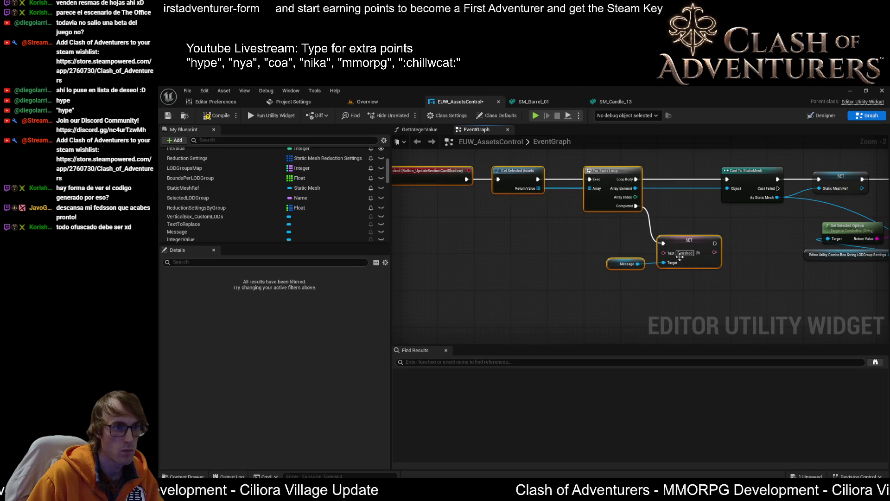
{"action": "left_click_drag", "start_coordinate": [694, 247], "coordinate": [621, 247]}
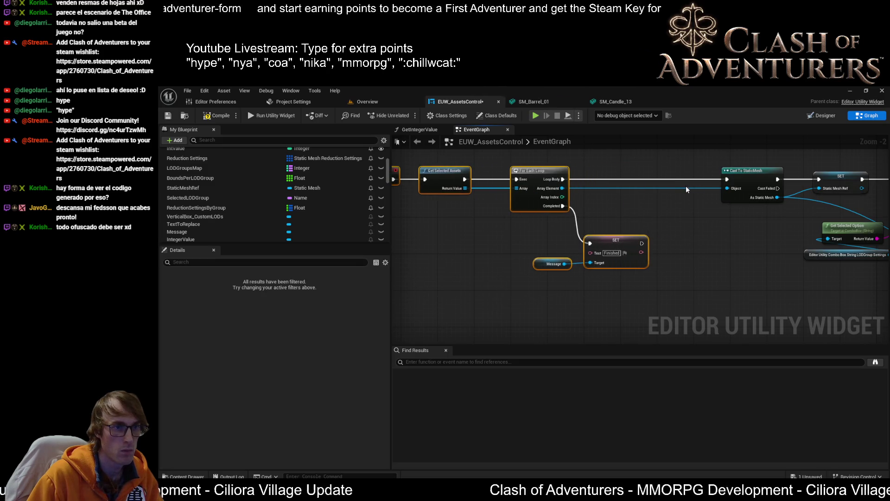
Step: Wire As Static Mesh through a reroute point into Save Loaded Asset's Asset to Save
{"action": "double_click", "coordinate": [682, 187]}
{"action": "mouse_move", "coordinate": [687, 190]}
{"action": "left_mouse_down"}
{"action": "mouse_move", "coordinate": [603, 185]}
{"action": "mouse_move", "coordinate": [751, 251]}
{"action": "mouse_move", "coordinate": [791, 278]}
{"action": "mouse_move", "coordinate": [533, 278]}
{"action": "mouse_move", "coordinate": [712, 278]}
{"action": "left_mouse_up"}
{"action": "left_click", "coordinate": [682, 273]}
Step: Replace the stray reroute knot with a new one below the loop on the static-mesh wire
{"action": "key", "text": "Delete"}
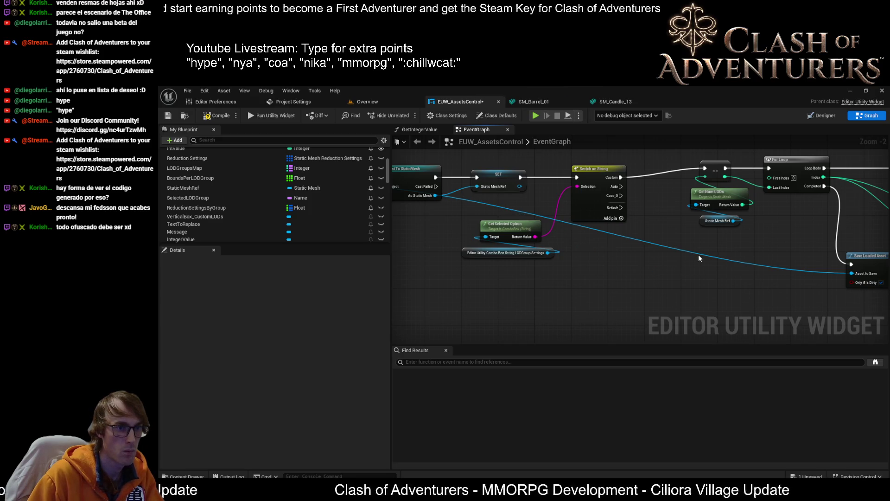
{"action": "double_click", "coordinate": [702, 253]}
{"action": "mouse_move", "coordinate": [701, 258]}
{"action": "left_mouse_down"}
{"action": "mouse_move", "coordinate": [416, 270]}
{"action": "mouse_move", "coordinate": [686, 277]}
{"action": "mouse_move", "coordinate": [519, 279]}
{"action": "mouse_move", "coordinate": [501, 250]}
{"action": "left_mouse_up"}
{"action": "scroll", "coordinate": [622, 275], "scroll_direction": "down", "scroll_amount": 1}
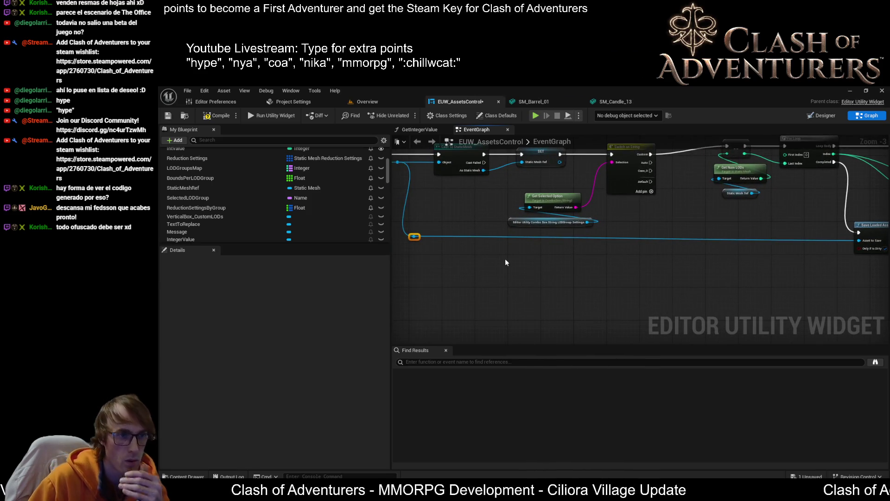
{"action": "left_click_drag", "start_coordinate": [396, 247], "coordinate": [475, 243]}
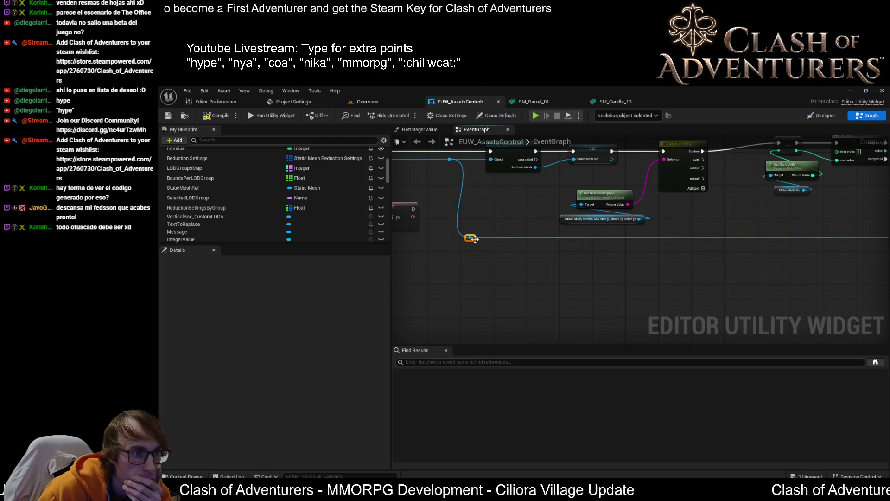
Step: Compile and save the EUW_AssetsControl widget blueprint
{"action": "left_click", "coordinate": [206, 116]}
{"action": "left_click", "coordinate": [168, 116]}
{"action": "left_click_drag", "start_coordinate": [550, 197], "coordinate": [521, 253]}
{"action": "scroll", "coordinate": [535, 254], "scroll_direction": "down", "scroll_amount": 2}
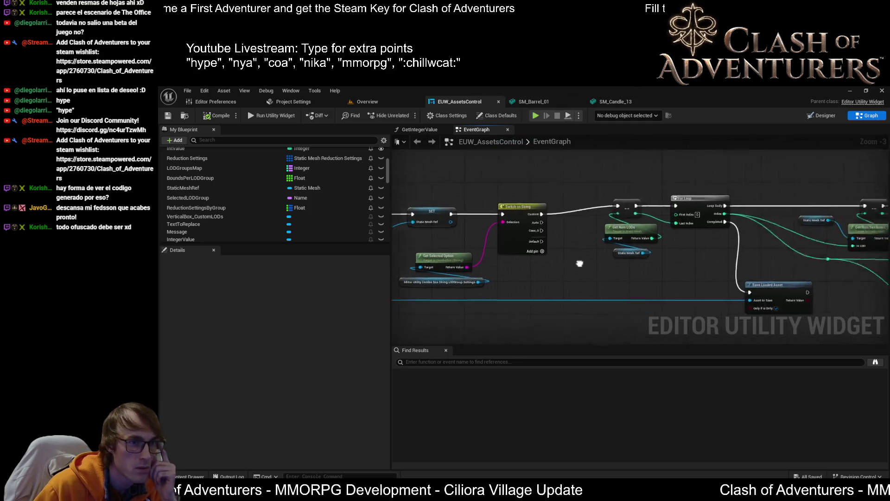
Step: Select all nodes in the graph and nudge them slightly upward
{"action": "left_click_drag", "start_coordinate": [639, 235], "coordinate": [737, 218]}
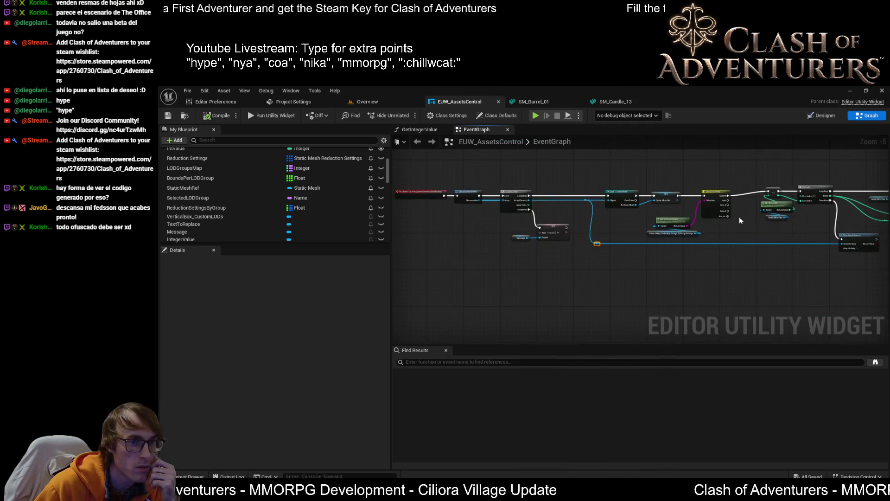
{"action": "left_click_drag", "start_coordinate": [617, 255], "coordinate": [648, 265]}
{"action": "key", "text": "ctrl+a"}
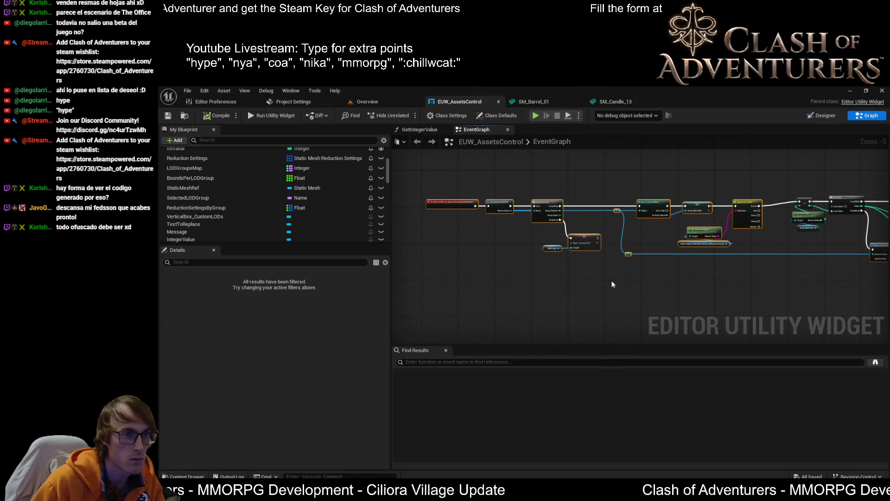
{"action": "scroll", "coordinate": [589, 283], "scroll_direction": "up", "scroll_amount": 1}
{"action": "left_click_drag", "start_coordinate": [644, 213], "coordinate": [642, 207]}
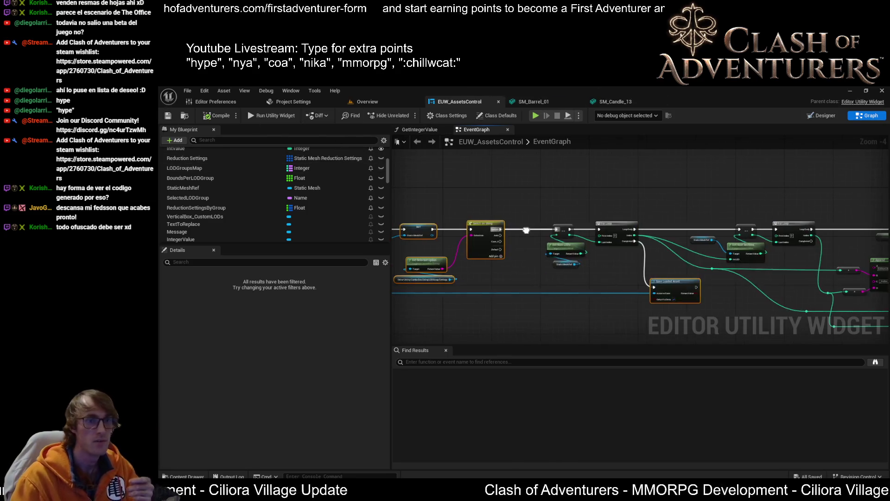
Step: Nudge the Get Selected Option nodes right and review Switch on String's pins Custom, Auto and Case_0
{"action": "scroll", "coordinate": [614, 308], "scroll_direction": "up", "scroll_amount": 1}
{"action": "mouse_move", "coordinate": [618, 296]}
{"action": "left_mouse_down"}
{"action": "mouse_move", "coordinate": [683, 263]}
{"action": "mouse_move", "coordinate": [468, 248]}
{"action": "mouse_move", "coordinate": [477, 247]}
{"action": "left_mouse_up"}
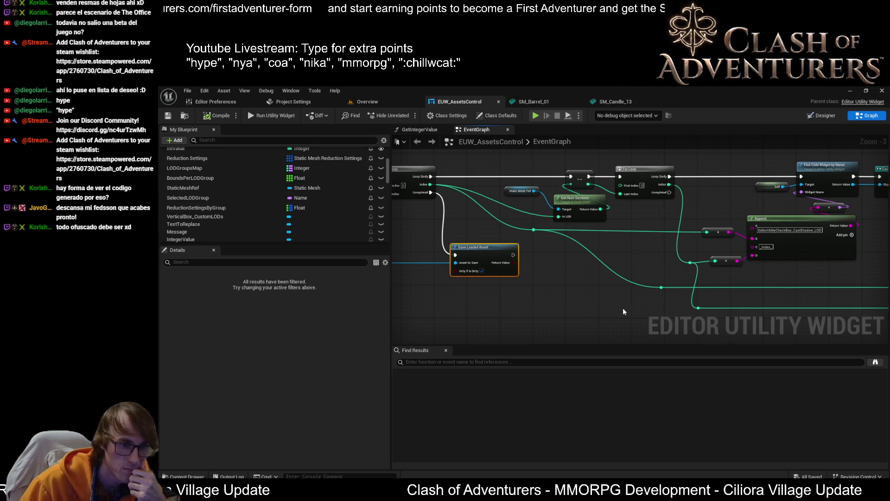
{"action": "scroll", "coordinate": [647, 285], "scroll_direction": "down", "scroll_amount": 3}
{"action": "scroll", "coordinate": [611, 283], "scroll_direction": "up", "scroll_amount": 4}
{"action": "left_click_drag", "start_coordinate": [708, 271], "coordinate": [683, 268]}
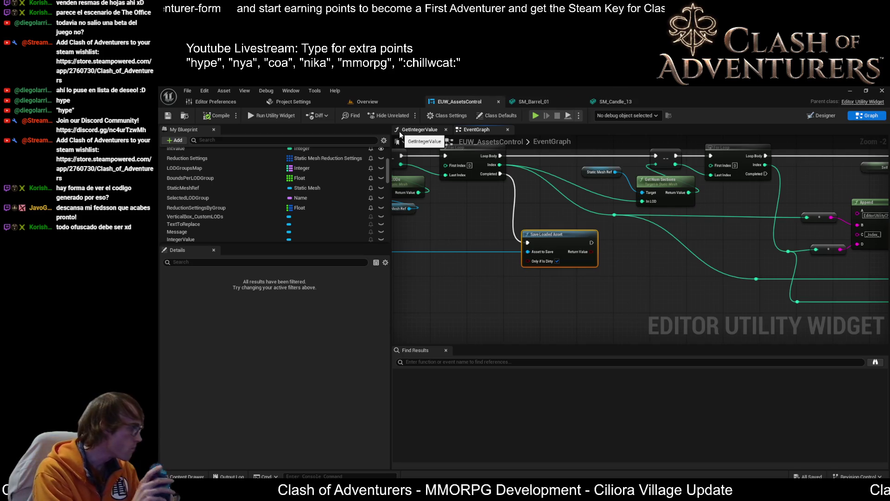
{"action": "mouse_move", "coordinate": [664, 255]}
{"action": "left_mouse_down"}
{"action": "mouse_move", "coordinate": [546, 288]}
{"action": "mouse_move", "coordinate": [585, 233]}
{"action": "mouse_move", "coordinate": [447, 147]}
{"action": "mouse_move", "coordinate": [539, 235]}
{"action": "mouse_move", "coordinate": [467, 215]}
{"action": "mouse_move", "coordinate": [638, 199]}
{"action": "left_mouse_up"}
{"action": "scroll", "coordinate": [608, 248], "scroll_direction": "up", "scroll_amount": 1}
{"action": "scroll", "coordinate": [447, 147], "scroll_direction": "down", "scroll_amount": 2}
{"action": "scroll", "coordinate": [539, 235], "scroll_direction": "up", "scroll_amount": 2}
{"action": "mouse_move", "coordinate": [636, 235]}
{"action": "left_mouse_down"}
{"action": "mouse_move", "coordinate": [506, 248]}
{"action": "mouse_move", "coordinate": [643, 243]}
{"action": "left_mouse_up"}
{"action": "mouse_move", "coordinate": [574, 289]}
{"action": "left_mouse_down"}
{"action": "mouse_move", "coordinate": [521, 238]}
{"action": "mouse_move", "coordinate": [532, 238]}
{"action": "mouse_move", "coordinate": [521, 238]}
{"action": "left_mouse_up"}
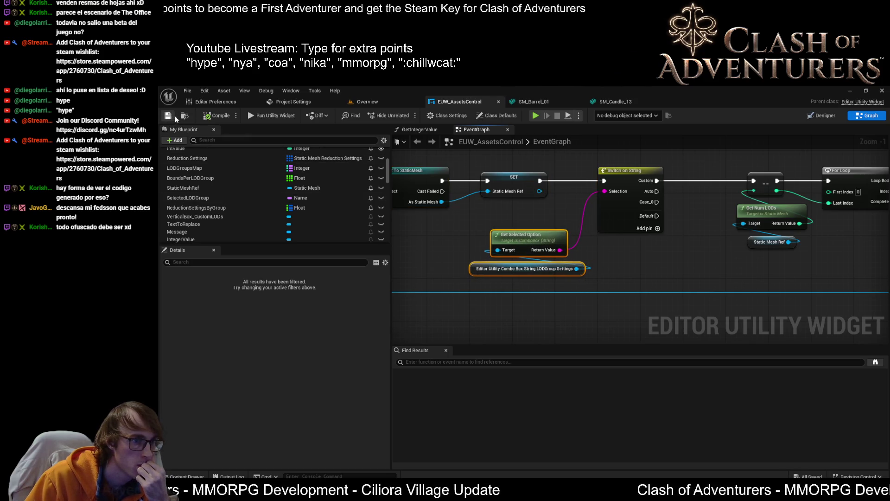
{"action": "left_click", "coordinate": [632, 219]}
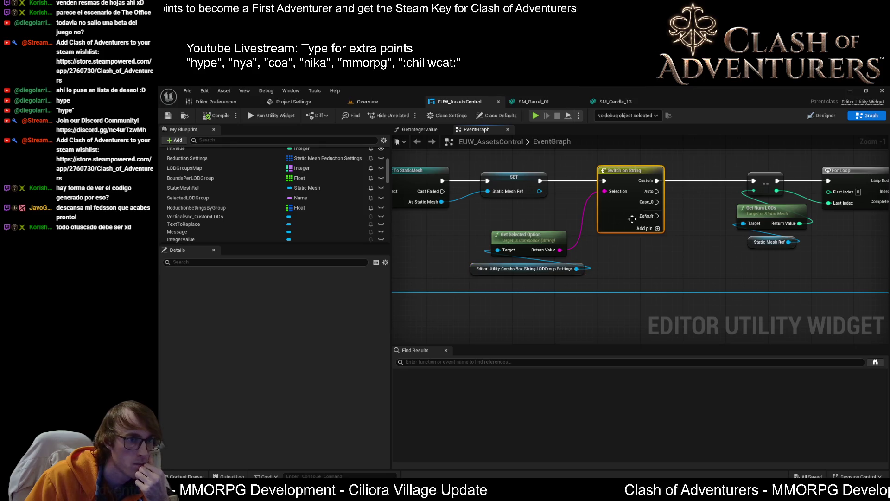
{"action": "left_click", "coordinate": [821, 117]}
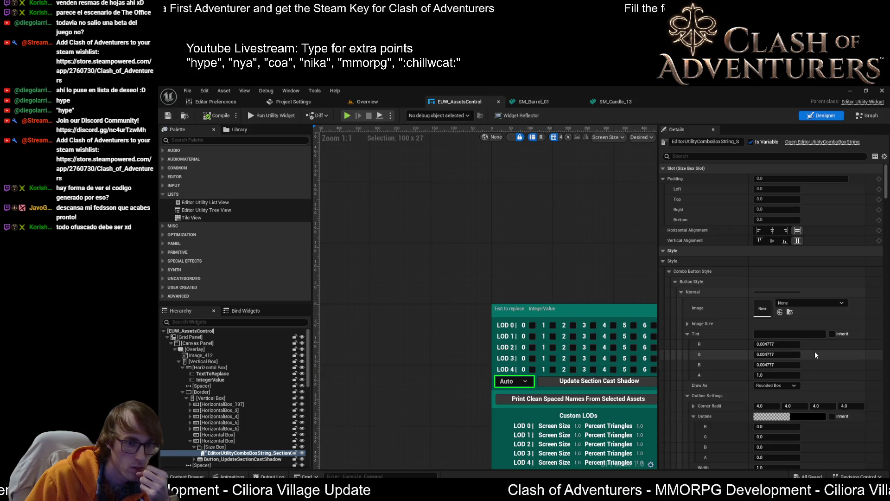
Step: Filter Details for 'option' and delete the size entries S, XS, M, ML, L, XL, XXL and XXXL
{"action": "left_click", "coordinate": [694, 158]}
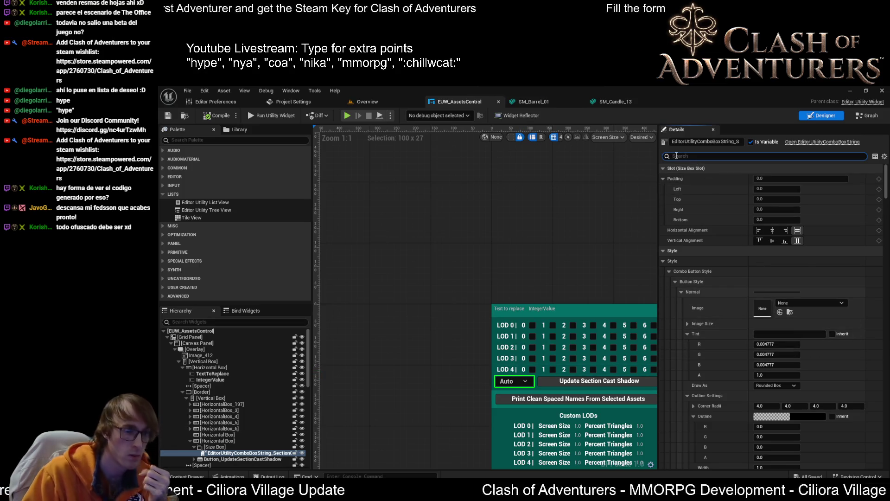
{"action": "type", "text": "option"}
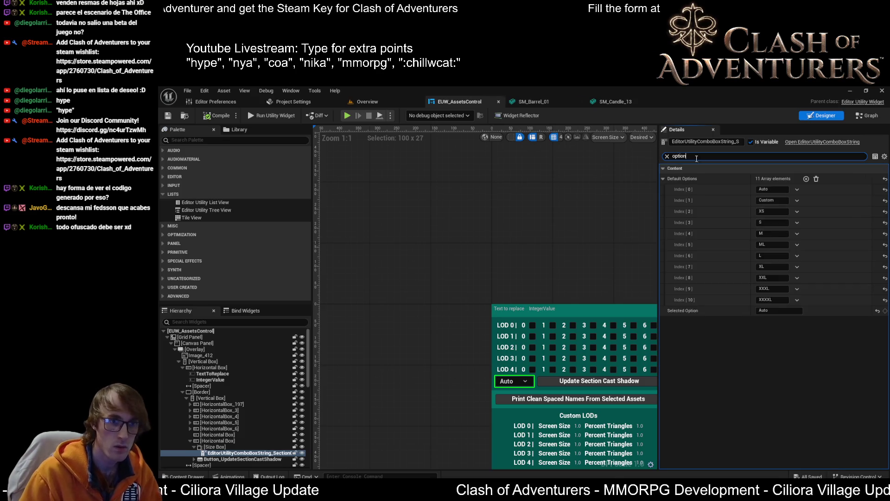
{"action": "left_click", "coordinate": [797, 201]}
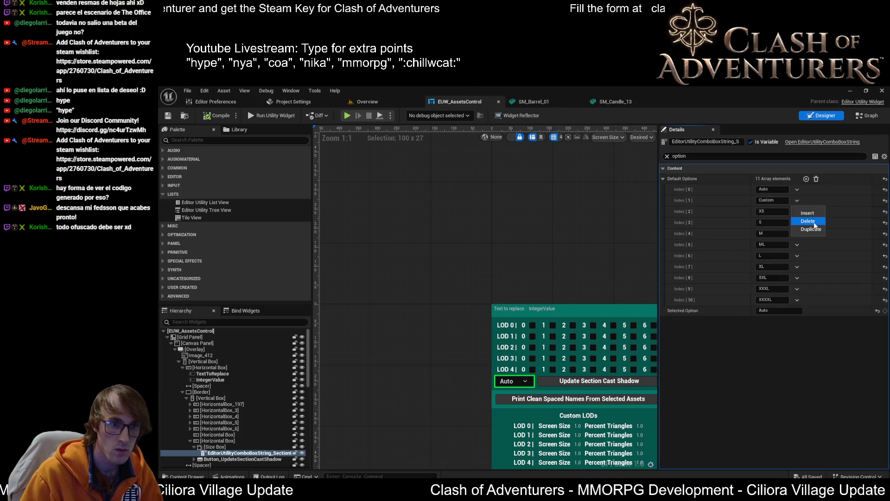
{"action": "left_click", "coordinate": [780, 211]}
{"action": "left_click", "coordinate": [798, 214]}
{"action": "left_click", "coordinate": [807, 232]}
{"action": "left_click", "coordinate": [799, 214]}
{"action": "left_click", "coordinate": [808, 232]}
{"action": "left_click", "coordinate": [798, 213]}
{"action": "left_click", "coordinate": [807, 232]}
{"action": "left_click", "coordinate": [799, 212]}
{"action": "left_click", "coordinate": [808, 232]}
{"action": "left_click", "coordinate": [798, 214]}
{"action": "left_click", "coordinate": [806, 230]}
{"action": "left_click", "coordinate": [798, 212]}
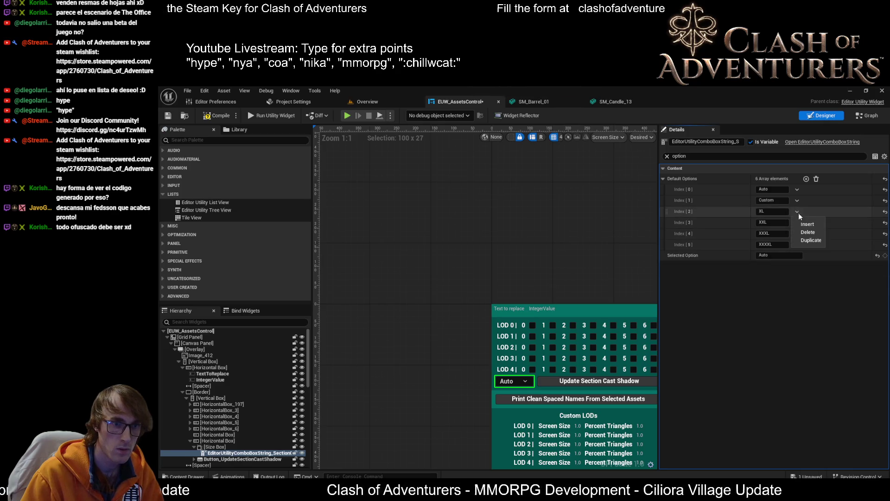
{"action": "left_click", "coordinate": [806, 232]}
{"action": "left_click", "coordinate": [799, 213]}
{"action": "left_click", "coordinate": [808, 232]}
{"action": "left_click", "coordinate": [800, 212]}
{"action": "left_click", "coordinate": [808, 232]}
Step: Rename the last remaining default option to ByThreshold
{"action": "left_click", "coordinate": [772, 212]}
{"action": "type", "text": "ByThreshold"}
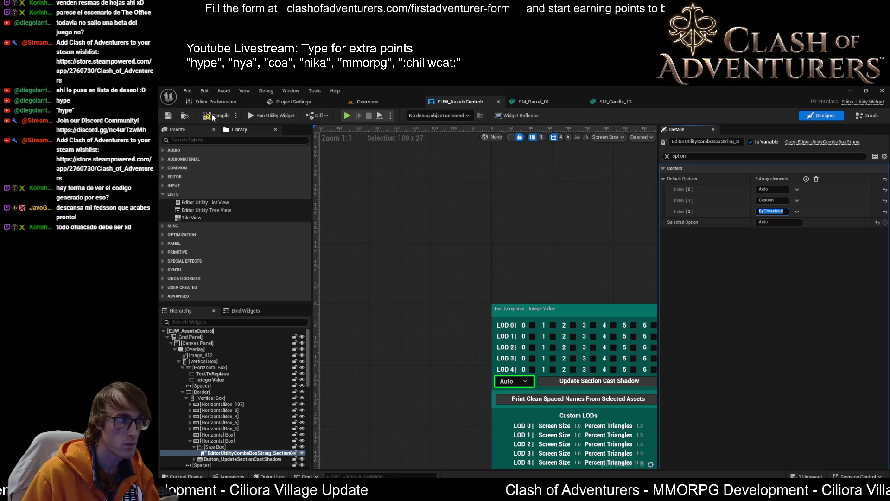
{"action": "key", "text": "Return"}
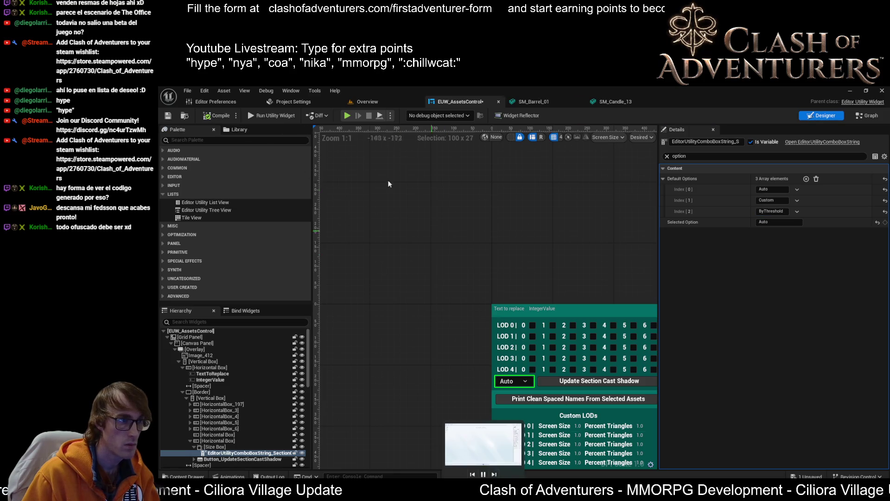
Step: Save, set the cast-shadow combo box's Selected Option to ByThreshold, then compile the widget
{"action": "left_click", "coordinate": [168, 115]}
{"action": "mouse_move", "coordinate": [592, 251]}
{"action": "left_mouse_down"}
{"action": "mouse_move", "coordinate": [454, 231]}
{"action": "mouse_move", "coordinate": [487, 205]}
{"action": "mouse_move", "coordinate": [490, 161]}
{"action": "mouse_move", "coordinate": [505, 147]}
{"action": "left_mouse_up"}
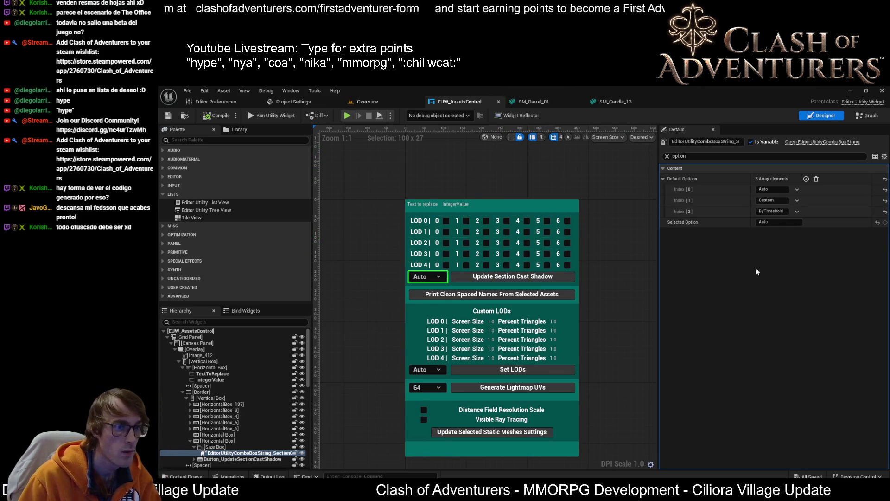
{"action": "left_click", "coordinate": [780, 222]}
{"action": "key", "text": "ctrl+v"}
{"action": "key", "text": "Return"}
{"action": "left_click", "coordinate": [221, 115]}
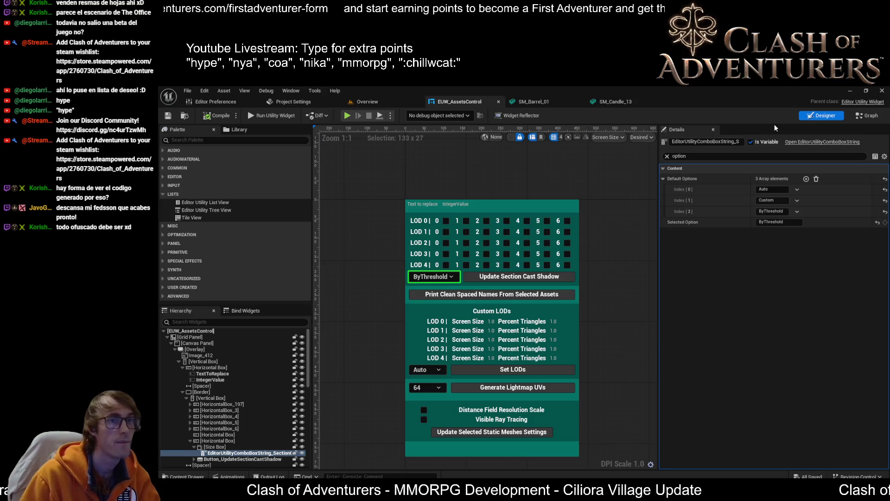
{"action": "left_click", "coordinate": [864, 116]}
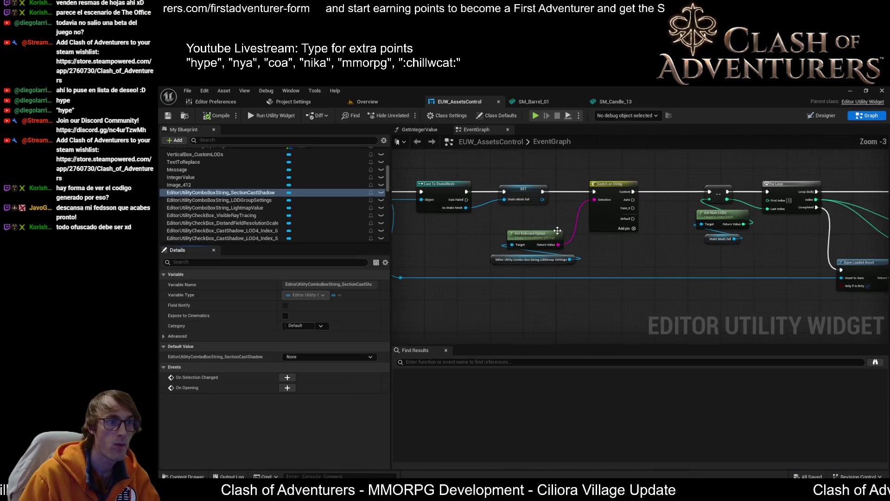
Step: Rename the Switch on String's Index[2] case from Case_0 to ByThreshold and save the blueprint
{"action": "mouse_move", "coordinate": [460, 241]}
{"action": "left_mouse_down"}
{"action": "mouse_move", "coordinate": [566, 246]}
{"action": "mouse_move", "coordinate": [480, 269]}
{"action": "mouse_move", "coordinate": [495, 281]}
{"action": "mouse_move", "coordinate": [580, 288]}
{"action": "mouse_move", "coordinate": [552, 272]}
{"action": "left_mouse_up"}
{"action": "left_click_drag", "start_coordinate": [589, 230], "coordinate": [548, 217]}
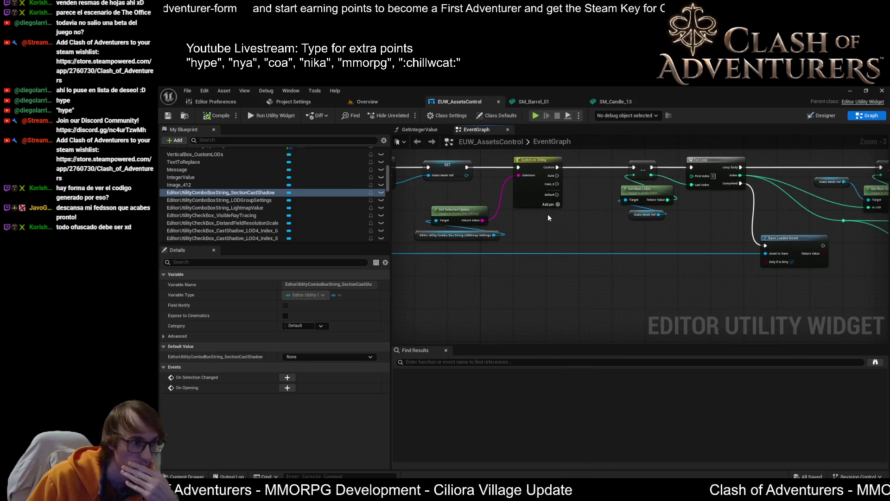
{"action": "scroll", "coordinate": [548, 218], "scroll_direction": "up", "scroll_amount": 2}
{"action": "left_click", "coordinate": [540, 183]}
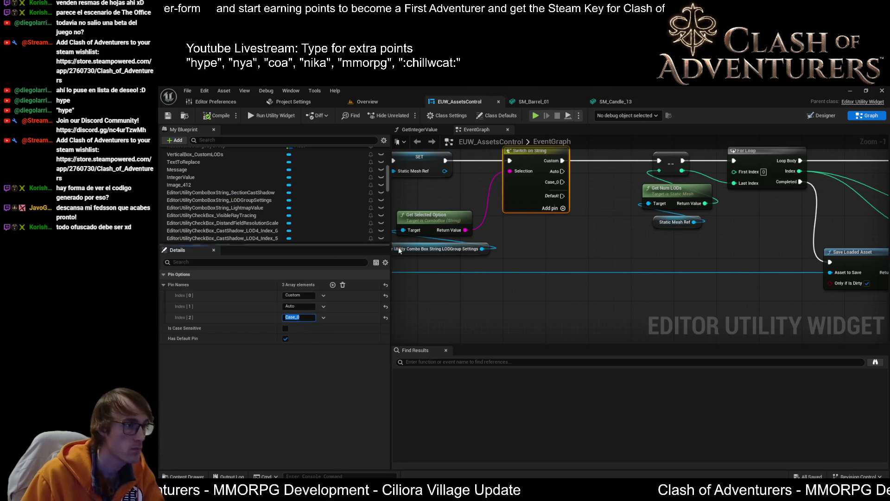
{"action": "left_click", "coordinate": [303, 317]}
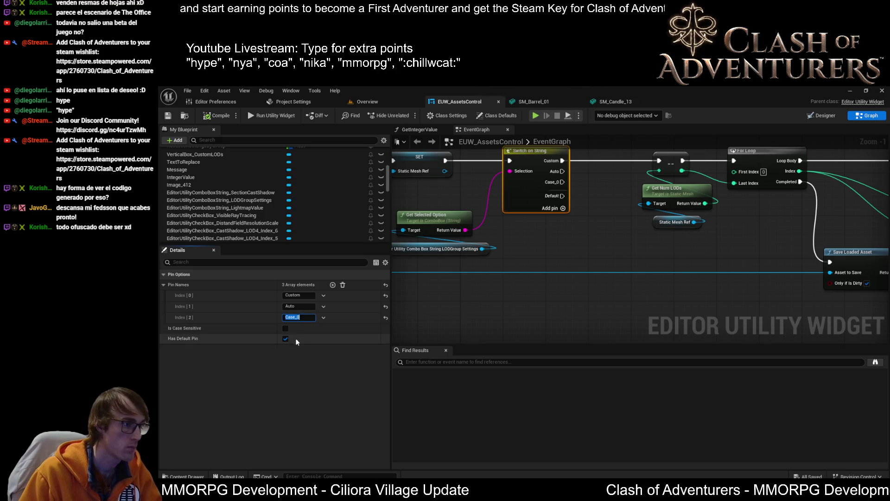
{"action": "left_click", "coordinate": [308, 317]}
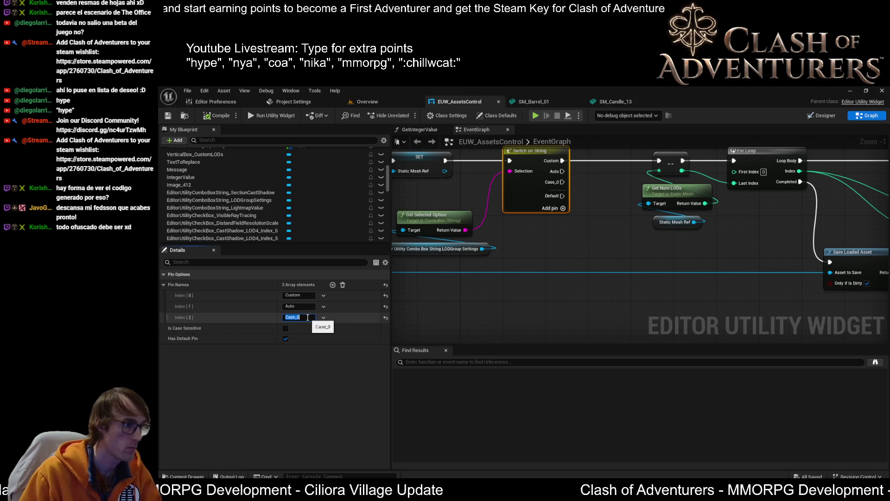
{"action": "type", "text": "ByThreshold"}
{"action": "key", "text": "Return"}
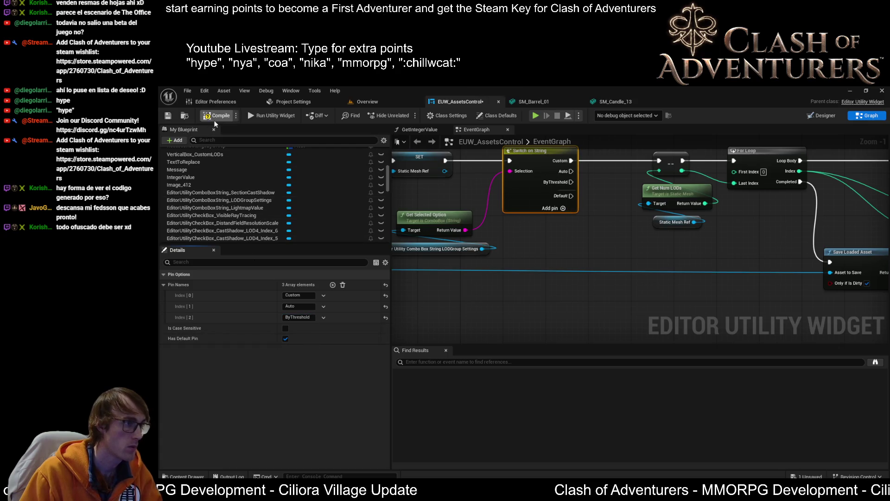
{"action": "left_click", "coordinate": [166, 117]}
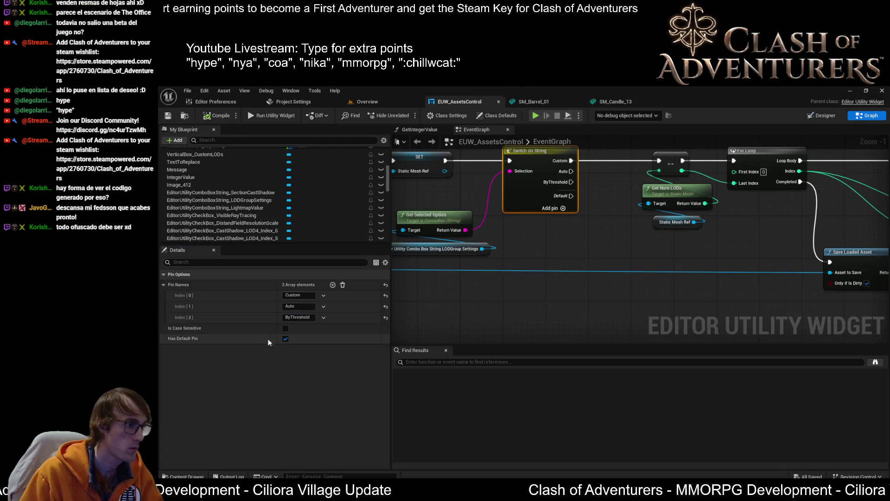
{"action": "left_click_drag", "start_coordinate": [451, 263], "coordinate": [518, 242]}
{"action": "scroll", "coordinate": [518, 242], "scroll_direction": "down", "scroll_amount": 3}
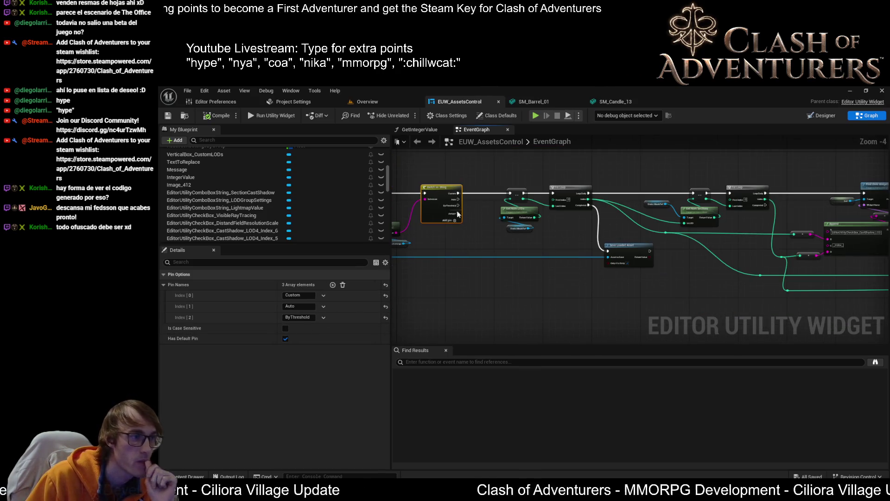
{"action": "scroll", "coordinate": [637, 216], "scroll_direction": "down", "scroll_amount": 1}
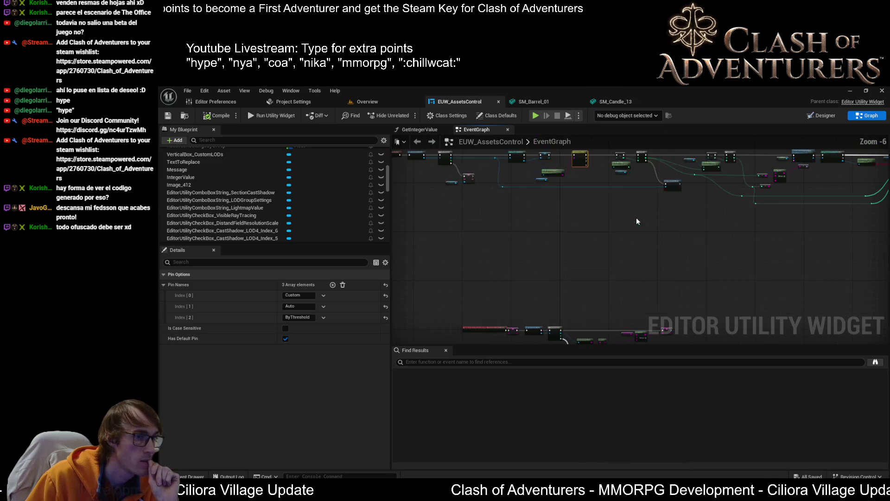
{"action": "scroll", "coordinate": [534, 250], "scroll_direction": "up", "scroll_amount": 1}
{"action": "scroll", "coordinate": [528, 256], "scroll_direction": "up", "scroll_amount": 1}
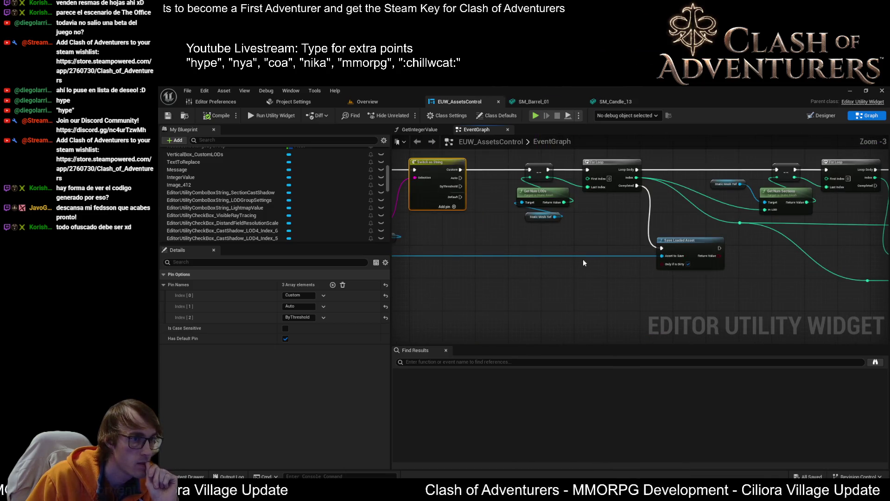
{"action": "mouse_move", "coordinate": [619, 253]}
{"action": "left_mouse_down"}
{"action": "mouse_move", "coordinate": [594, 242]}
{"action": "mouse_move", "coordinate": [622, 230]}
{"action": "mouse_move", "coordinate": [542, 251]}
{"action": "left_mouse_up"}
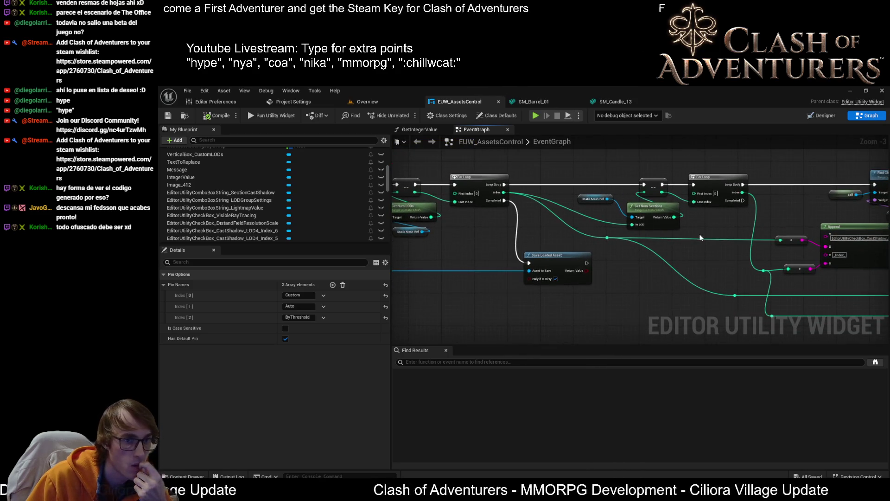
{"action": "scroll", "coordinate": [701, 237], "scroll_direction": "down", "scroll_amount": 2}
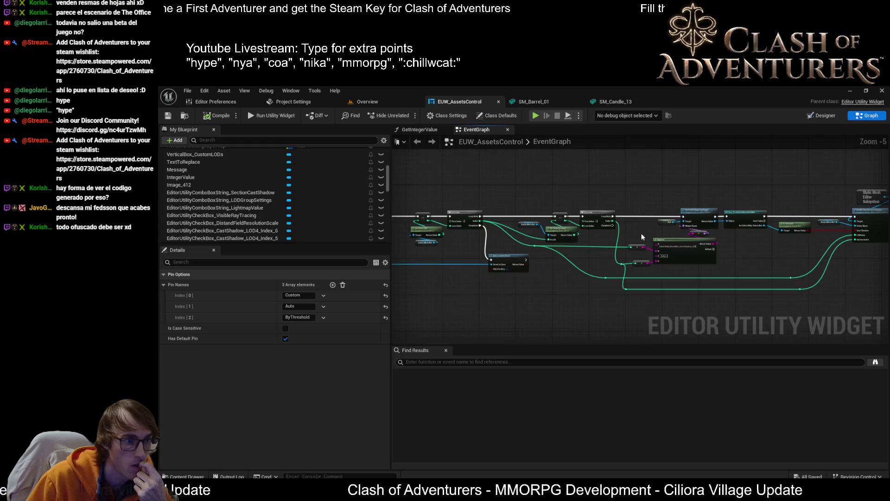
{"action": "left_click_drag", "start_coordinate": [483, 248], "coordinate": [660, 212]}
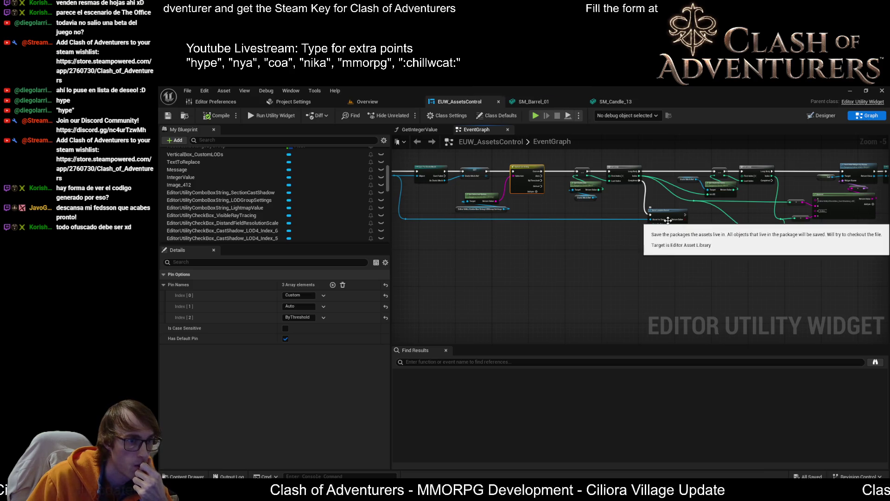
{"action": "left_click_drag", "start_coordinate": [668, 221], "coordinate": [417, 278]}
{"action": "scroll", "coordinate": [678, 242], "scroll_direction": "up", "scroll_amount": 2}
{"action": "scroll", "coordinate": [678, 239], "scroll_direction": "up", "scroll_amount": 1}
{"action": "mouse_move", "coordinate": [701, 235]}
{"action": "left_mouse_down"}
{"action": "mouse_move", "coordinate": [653, 235]}
{"action": "mouse_move", "coordinate": [582, 212]}
{"action": "left_mouse_up"}
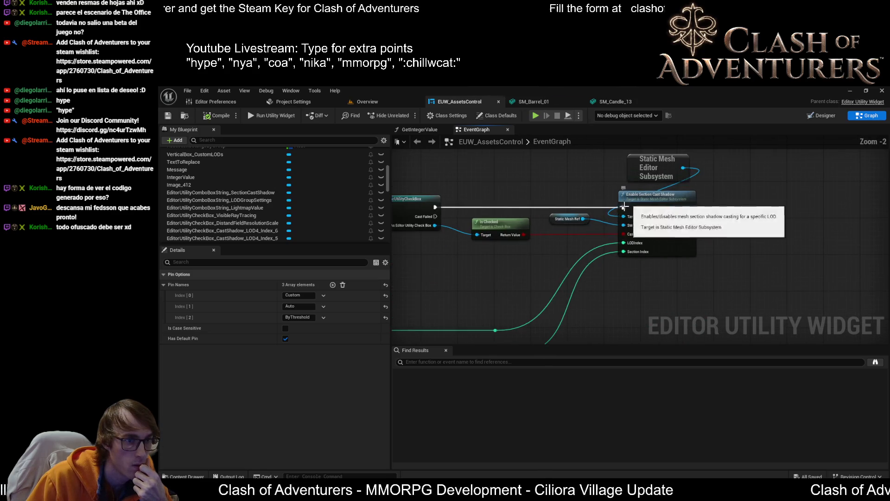
{"action": "left_click_drag", "start_coordinate": [659, 206], "coordinate": [682, 213]}
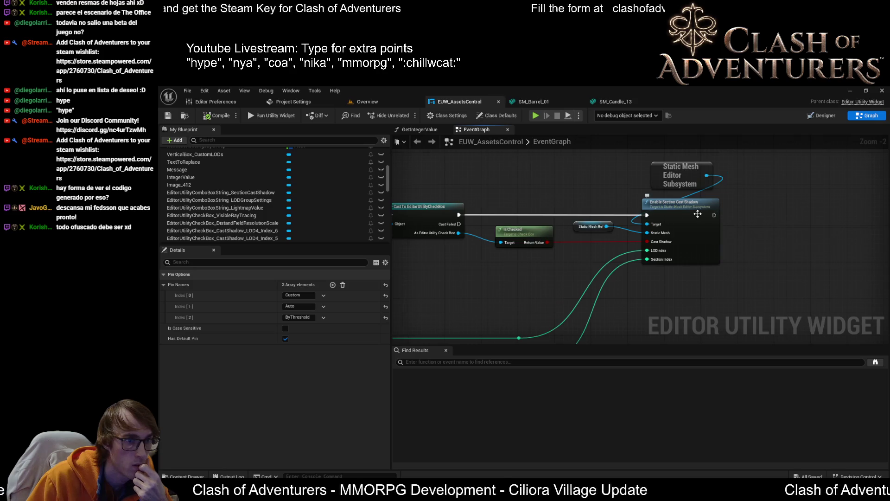
{"action": "scroll", "coordinate": [754, 227], "scroll_direction": "up", "scroll_amount": 2}
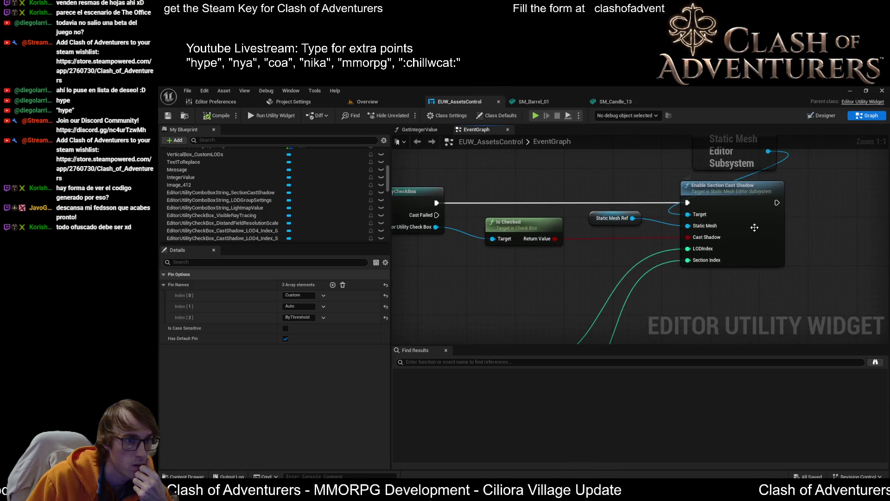
{"action": "left_click_drag", "start_coordinate": [587, 259], "coordinate": [650, 234]}
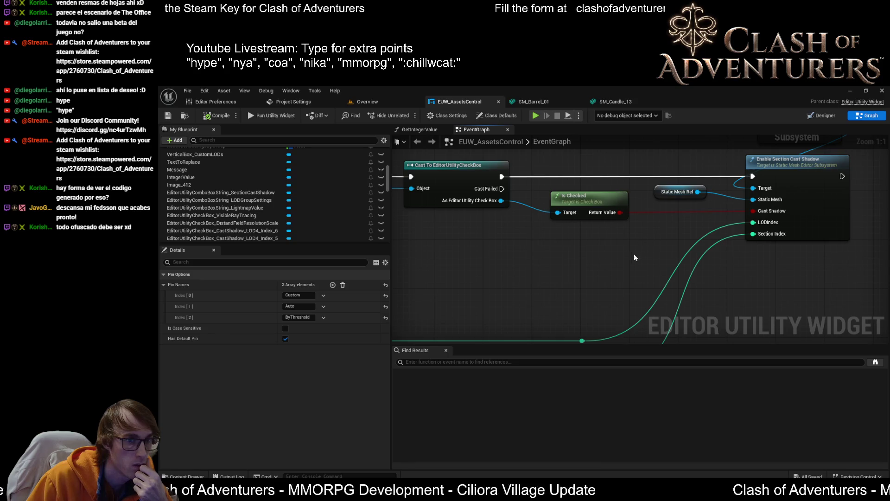
{"action": "left_click_drag", "start_coordinate": [587, 218], "coordinate": [830, 204]}
{"action": "scroll", "coordinate": [627, 175], "scroll_direction": "down", "scroll_amount": 2}
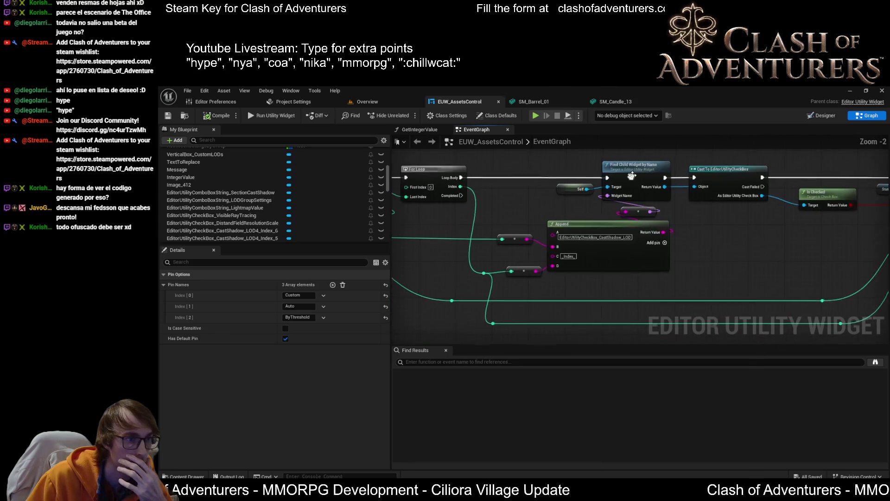
{"action": "left_click_drag", "start_coordinate": [523, 201], "coordinate": [519, 202]}
{"action": "scroll", "coordinate": [549, 205], "scroll_direction": "down", "scroll_amount": 1}
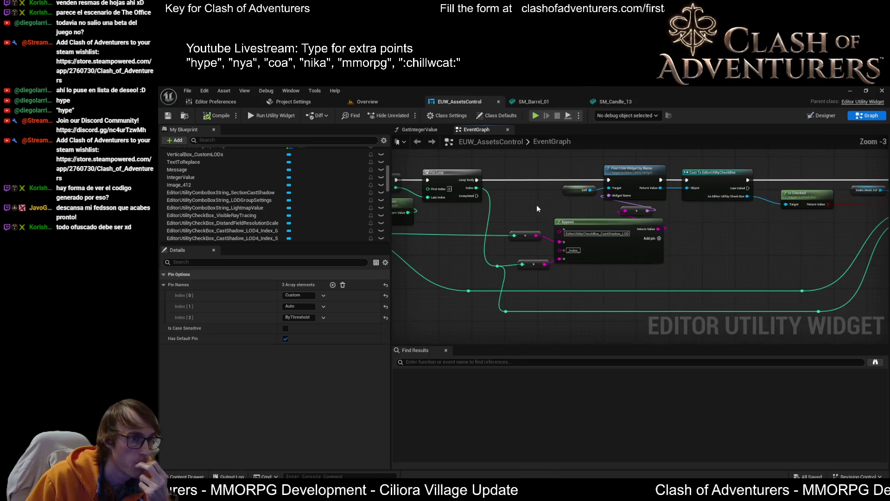
{"action": "mouse_move", "coordinate": [674, 216]}
{"action": "left_mouse_down"}
{"action": "mouse_move", "coordinate": [500, 227]}
{"action": "mouse_move", "coordinate": [633, 230]}
{"action": "left_mouse_up"}
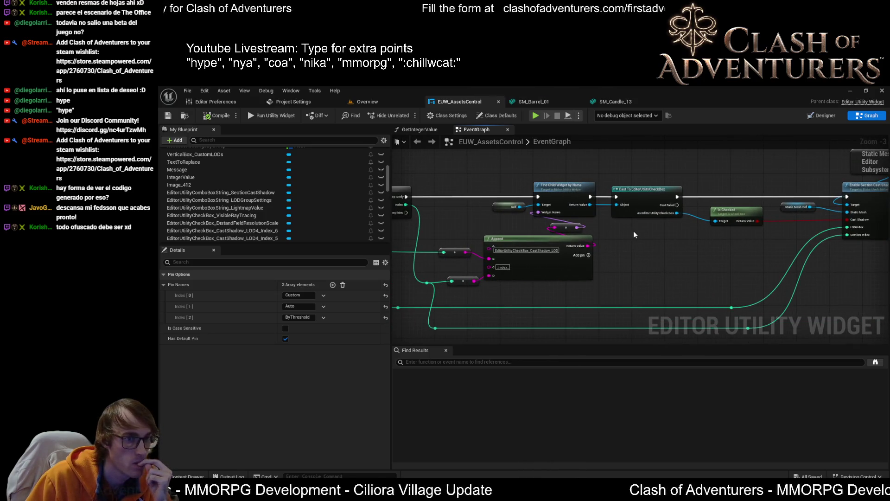
{"action": "scroll", "coordinate": [618, 217], "scroll_direction": "up", "scroll_amount": 1}
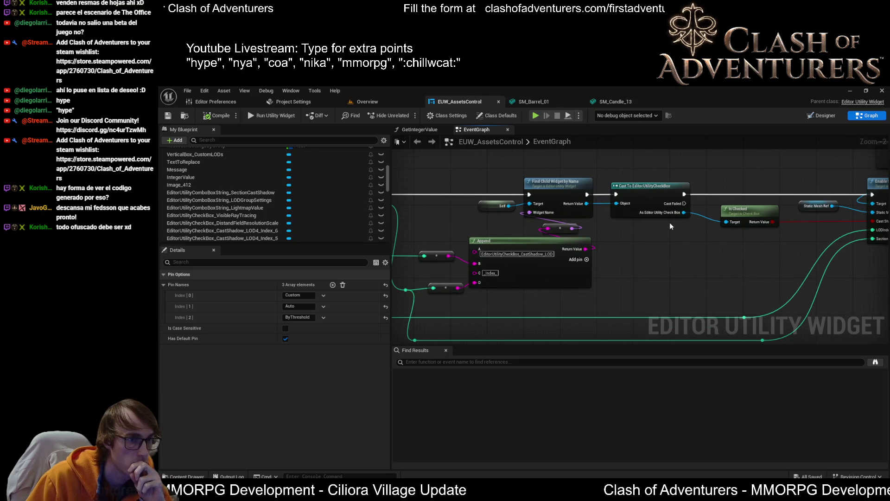
{"action": "left_click_drag", "start_coordinate": [625, 224], "coordinate": [752, 212]}
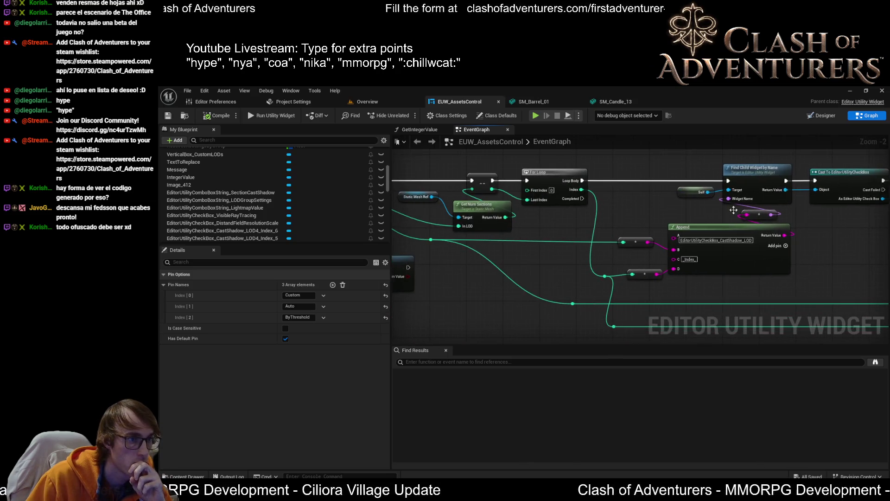
{"action": "scroll", "coordinate": [560, 221], "scroll_direction": "down", "scroll_amount": 1}
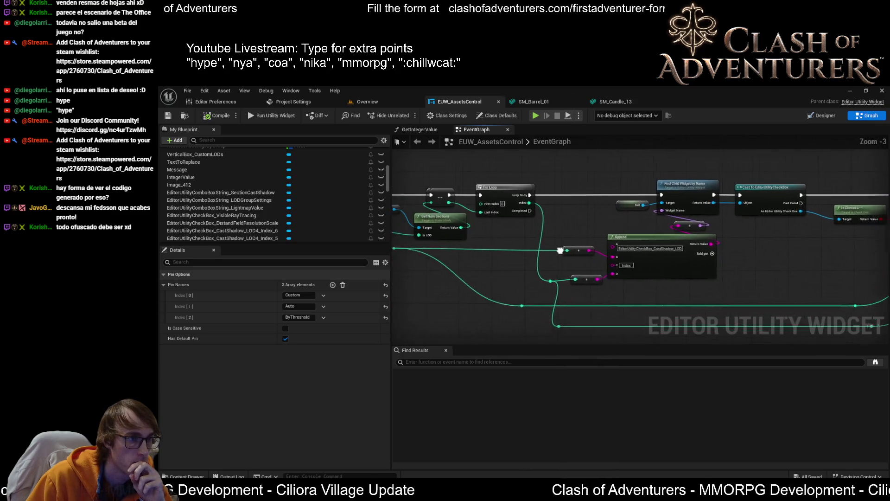
{"action": "scroll", "coordinate": [598, 252], "scroll_direction": "down", "scroll_amount": 1}
{"action": "scroll", "coordinate": [548, 241], "scroll_direction": "up", "scroll_amount": 1}
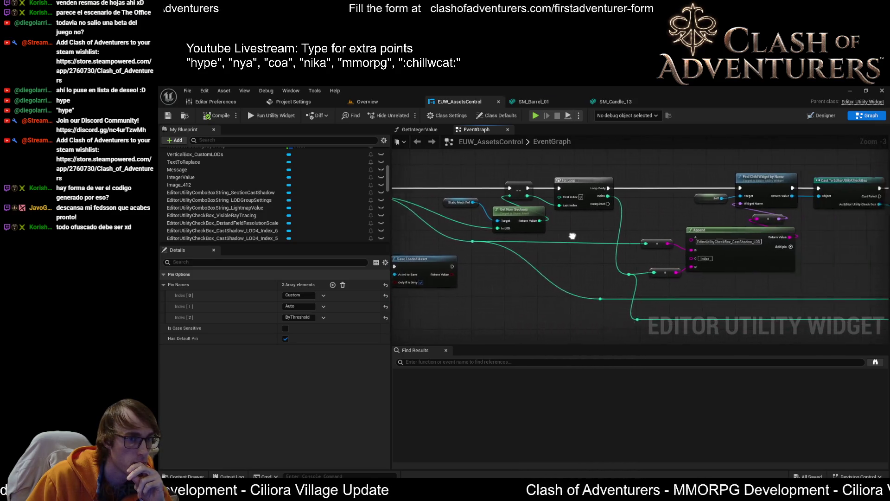
{"action": "scroll", "coordinate": [654, 243], "scroll_direction": "up", "scroll_amount": 1}
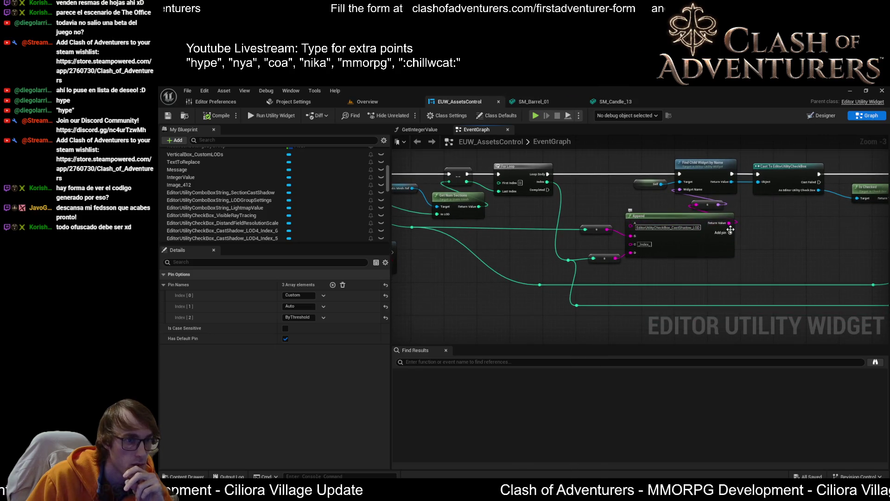
{"action": "scroll", "coordinate": [605, 247], "scroll_direction": "down", "scroll_amount": 1}
{"action": "mouse_move", "coordinate": [558, 201]}
{"action": "left_mouse_down"}
{"action": "mouse_move", "coordinate": [601, 173]}
{"action": "mouse_move", "coordinate": [638, 188]}
{"action": "mouse_move", "coordinate": [493, 247]}
{"action": "mouse_move", "coordinate": [606, 218]}
{"action": "mouse_move", "coordinate": [667, 237]}
{"action": "left_mouse_up"}
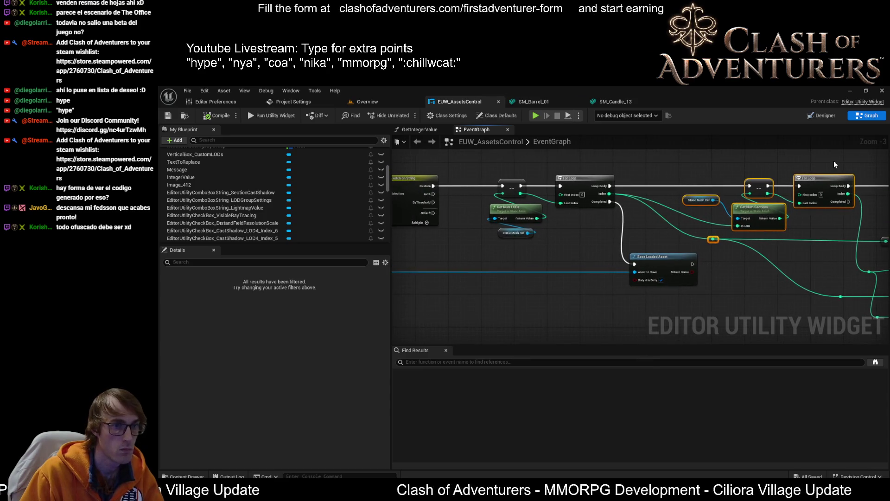
Step: Make a copy of the Get Num LODs and For Loop node chain
{"action": "left_click_drag", "start_coordinate": [718, 216], "coordinate": [510, 244]}
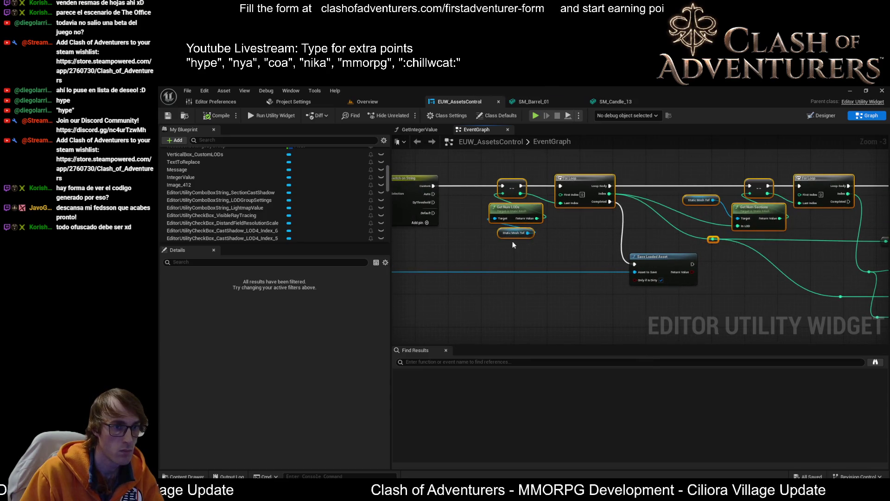
{"action": "scroll", "coordinate": [559, 238], "scroll_direction": "down", "scroll_amount": 2}
{"action": "mouse_move", "coordinate": [603, 252]}
{"action": "left_mouse_down"}
{"action": "mouse_move", "coordinate": [708, 273]}
{"action": "mouse_move", "coordinate": [668, 234]}
{"action": "mouse_move", "coordinate": [630, 213]}
{"action": "mouse_move", "coordinate": [605, 234]}
{"action": "mouse_move", "coordinate": [614, 275]}
{"action": "mouse_move", "coordinate": [691, 325]}
{"action": "left_mouse_up"}
{"action": "key", "text": "ctrl+v"}
{"action": "scroll", "coordinate": [629, 213], "scroll_direction": "up", "scroll_amount": 1}
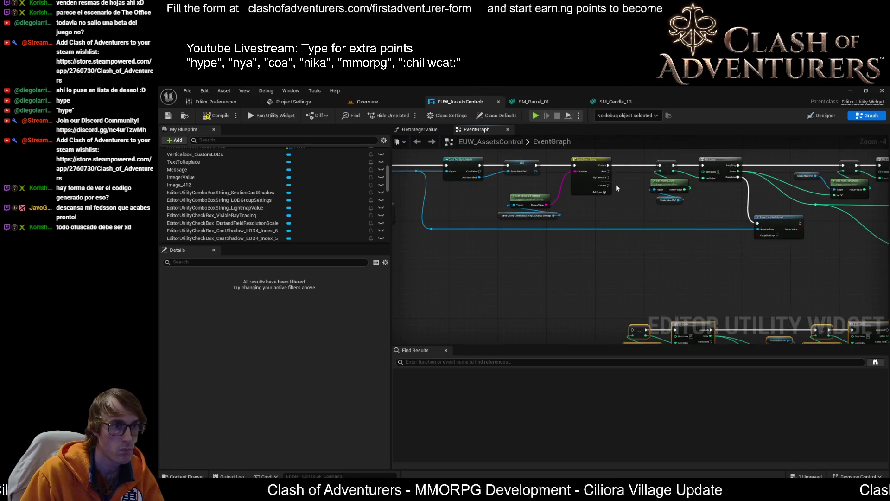
{"action": "scroll", "coordinate": [607, 178], "scroll_direction": "up", "scroll_amount": 2}
Step: Wire the switch's ByThreshold case into the copied loop chain
{"action": "mouse_move", "coordinate": [599, 170]}
{"action": "left_mouse_down"}
{"action": "mouse_move", "coordinate": [660, 256]}
{"action": "mouse_move", "coordinate": [635, 194]}
{"action": "left_mouse_up"}
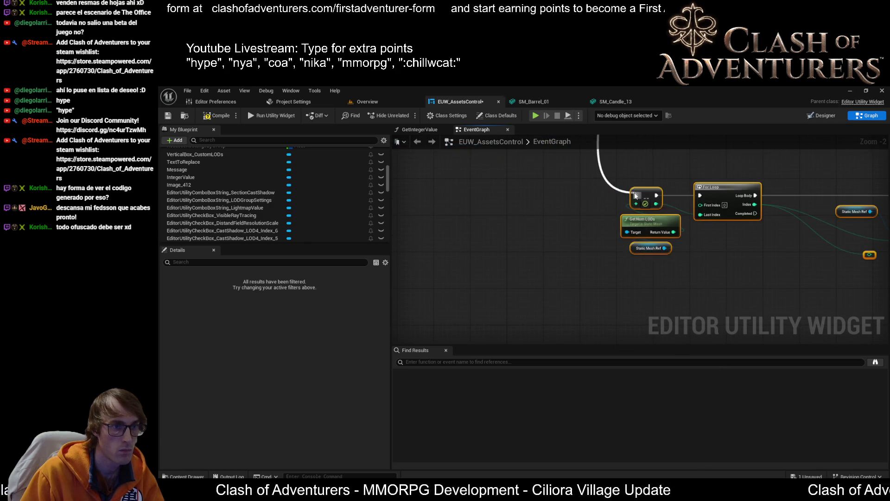
{"action": "scroll", "coordinate": [641, 195], "scroll_direction": "down", "scroll_amount": 3}
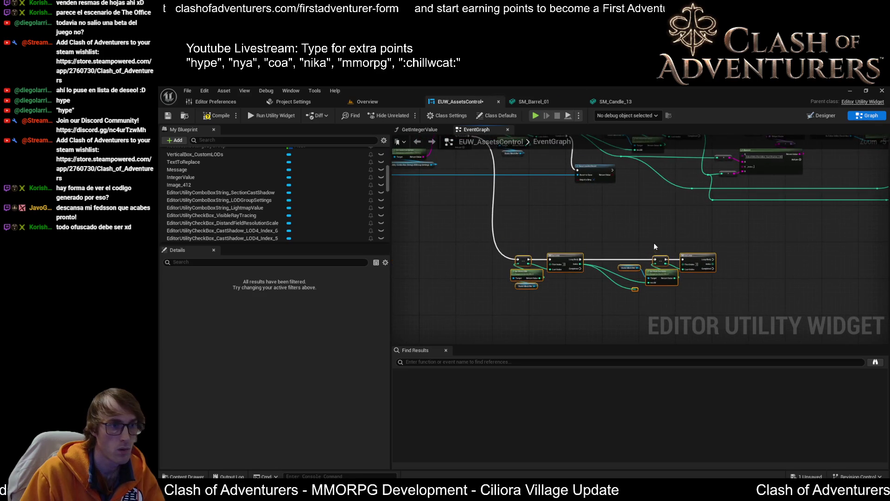
{"action": "scroll", "coordinate": [652, 242], "scroll_direction": "up", "scroll_amount": 3}
{"action": "left_click_drag", "start_coordinate": [652, 245], "coordinate": [685, 163]}
{"action": "left_click_drag", "start_coordinate": [666, 215], "coordinate": [587, 316]}
{"action": "scroll", "coordinate": [606, 251], "scroll_direction": "down", "scroll_amount": 3}
{"action": "scroll", "coordinate": [639, 239], "scroll_direction": "up", "scroll_amount": 6}
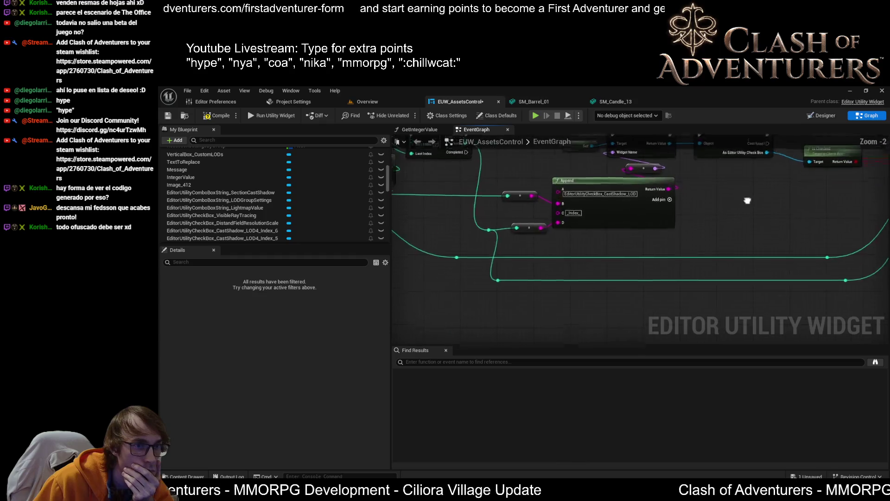
{"action": "scroll", "coordinate": [623, 228], "scroll_direction": "down", "scroll_amount": 1}
{"action": "mouse_move", "coordinate": [622, 228]}
{"action": "left_mouse_down"}
{"action": "mouse_move", "coordinate": [487, 230]}
{"action": "mouse_move", "coordinate": [633, 249]}
{"action": "left_mouse_up"}
{"action": "mouse_move", "coordinate": [704, 256]}
{"action": "left_mouse_down"}
{"action": "mouse_move", "coordinate": [717, 292]}
{"action": "mouse_move", "coordinate": [547, 173]}
{"action": "mouse_move", "coordinate": [577, 268]}
{"action": "mouse_move", "coordinate": [673, 216]}
{"action": "mouse_move", "coordinate": [759, 270]}
{"action": "mouse_move", "coordinate": [696, 248]}
{"action": "left_mouse_up"}
{"action": "scroll", "coordinate": [537, 188], "scroll_direction": "down", "scroll_amount": 2}
Step: Connect the section For Loop's Index to Enable Section Cast Shadow's Section Index
{"action": "scroll", "coordinate": [680, 180], "scroll_direction": "up", "scroll_amount": 1}
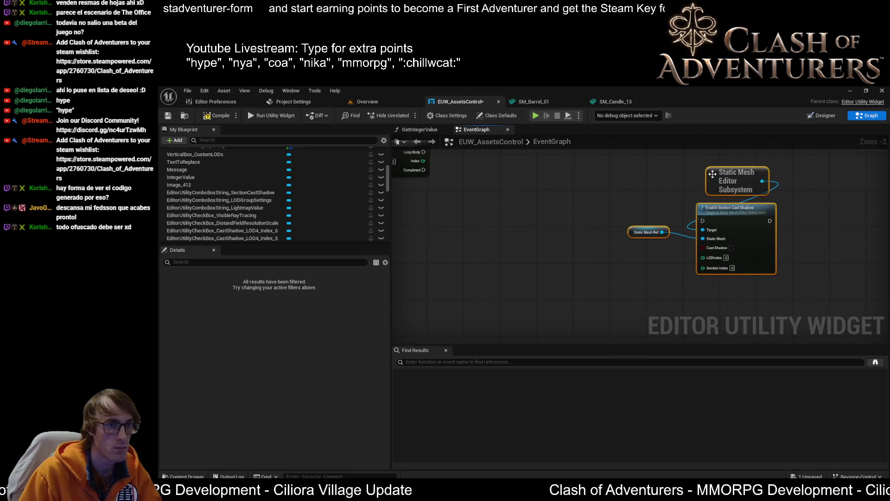
{"action": "mouse_move", "coordinate": [676, 174]}
{"action": "left_mouse_down"}
{"action": "mouse_move", "coordinate": [669, 224]}
{"action": "mouse_move", "coordinate": [619, 232]}
{"action": "mouse_move", "coordinate": [572, 215]}
{"action": "mouse_move", "coordinate": [562, 229]}
{"action": "mouse_move", "coordinate": [467, 232]}
{"action": "mouse_move", "coordinate": [837, 273]}
{"action": "mouse_move", "coordinate": [784, 279]}
{"action": "mouse_move", "coordinate": [780, 298]}
{"action": "mouse_move", "coordinate": [788, 277]}
{"action": "left_mouse_up"}
{"action": "mouse_move", "coordinate": [501, 186]}
{"action": "left_mouse_down"}
{"action": "mouse_move", "coordinate": [795, 301]}
{"action": "mouse_move", "coordinate": [785, 289]}
{"action": "mouse_move", "coordinate": [764, 298]}
{"action": "mouse_move", "coordinate": [789, 294]}
{"action": "mouse_move", "coordinate": [781, 289]}
{"action": "left_mouse_up"}
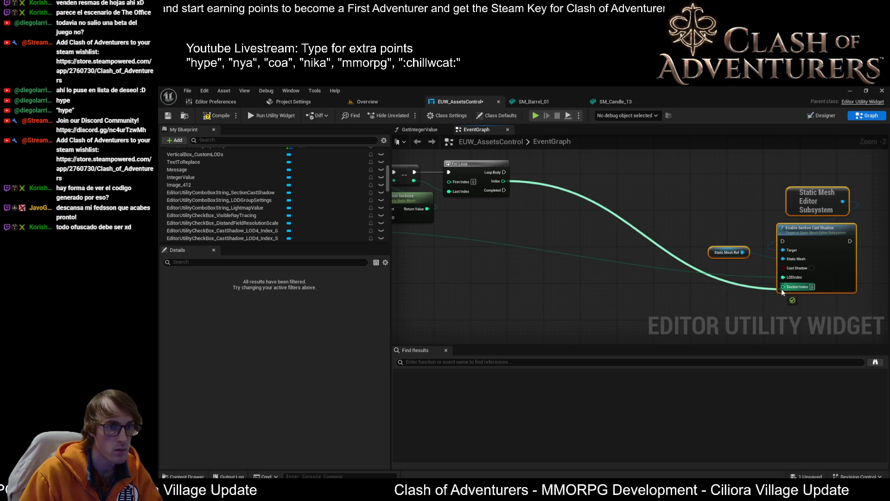
{"action": "mouse_move", "coordinate": [653, 303]}
{"action": "left_mouse_down"}
{"action": "mouse_move", "coordinate": [533, 333]}
{"action": "mouse_move", "coordinate": [719, 196]}
{"action": "mouse_move", "coordinate": [765, 283]}
{"action": "mouse_move", "coordinate": [742, 325]}
{"action": "mouse_move", "coordinate": [752, 306]}
{"action": "mouse_move", "coordinate": [737, 126]}
{"action": "left_mouse_up"}
Step: Link the For Loop's Loop Body to Enable Section Cast Shadow's exec input
{"action": "mouse_move", "coordinate": [672, 278]}
{"action": "left_mouse_down"}
{"action": "mouse_move", "coordinate": [696, 274]}
{"action": "mouse_move", "coordinate": [765, 306]}
{"action": "mouse_move", "coordinate": [814, 265]}
{"action": "left_mouse_up"}
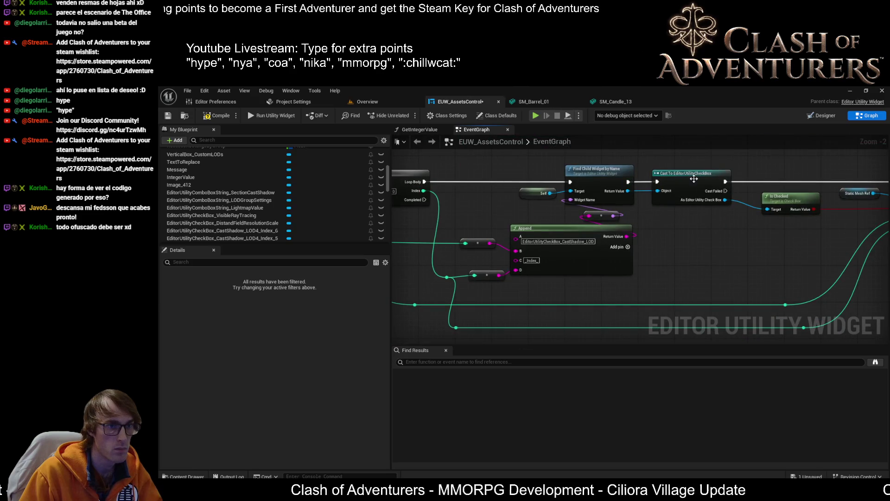
{"action": "left_click_drag", "start_coordinate": [675, 290], "coordinate": [570, 237]}
{"action": "mouse_move", "coordinate": [504, 233]}
{"action": "left_mouse_down"}
{"action": "mouse_move", "coordinate": [783, 301]}
{"action": "mouse_move", "coordinate": [630, 225]}
{"action": "mouse_move", "coordinate": [661, 205]}
{"action": "left_mouse_up"}
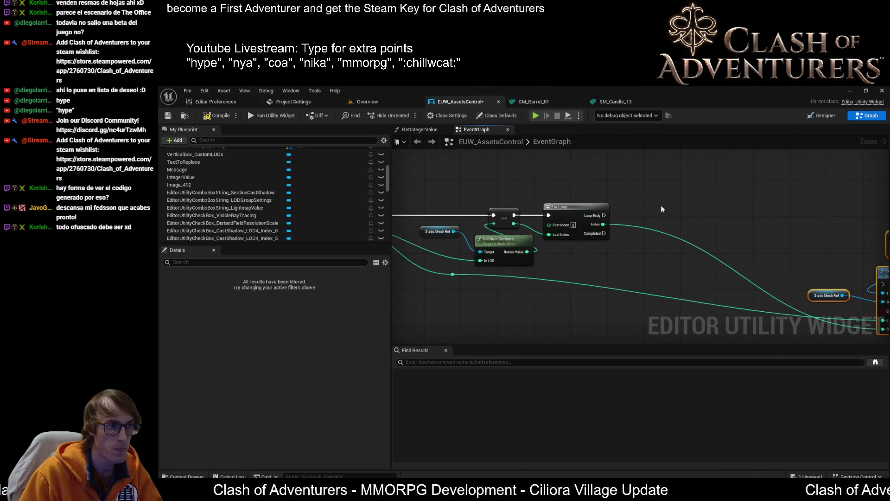
{"action": "scroll", "coordinate": [666, 237], "scroll_direction": "up", "scroll_amount": 1}
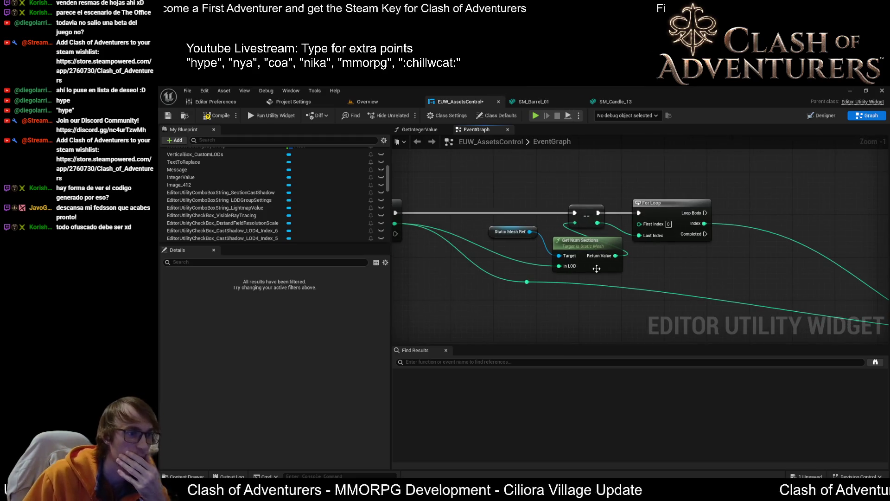
{"action": "left_click_drag", "start_coordinate": [585, 262], "coordinate": [747, 262]}
{"action": "left_click_drag", "start_coordinate": [554, 288], "coordinate": [297, 267]}
Step: Duplicate the Static Mesh Ref node for the screen-size lookup
{"action": "left_click", "coordinate": [418, 202]}
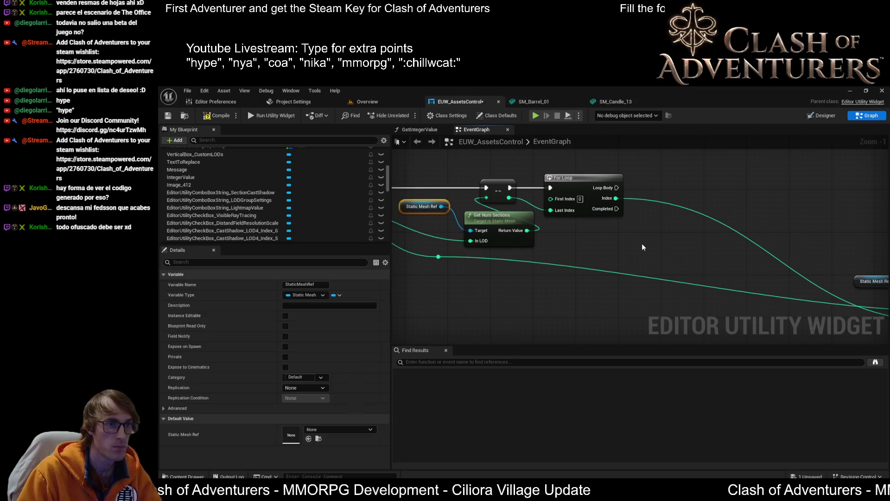
{"action": "key", "text": "ctrl+c"}
{"action": "key", "text": "ctrl+v"}
{"action": "scroll", "coordinate": [672, 238], "scroll_direction": "up", "scroll_amount": 1}
{"action": "left_click_drag", "start_coordinate": [684, 246], "coordinate": [563, 247]}
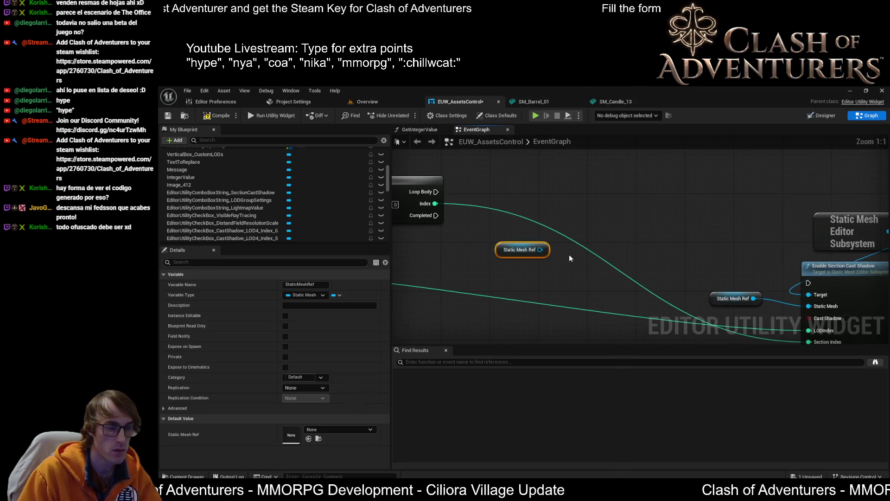
{"action": "scroll", "coordinate": [625, 255], "scroll_direction": "up", "scroll_amount": 1}
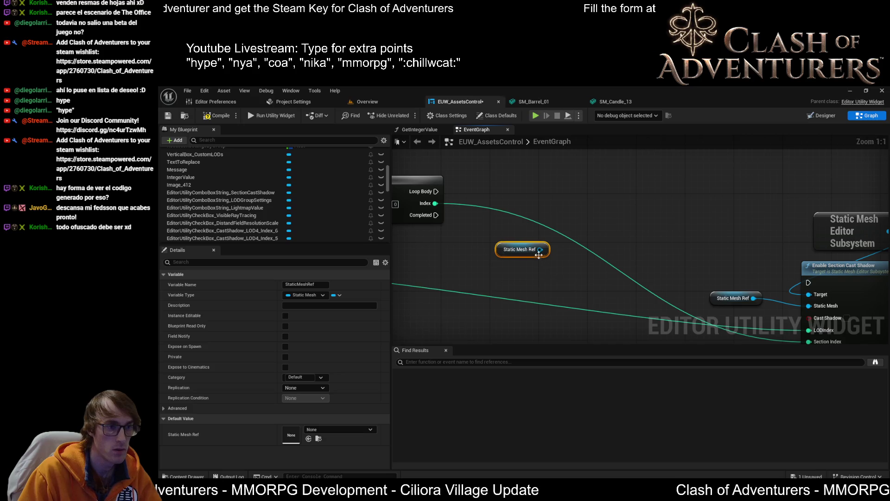
{"action": "left_click_drag", "start_coordinate": [539, 253], "coordinate": [607, 227]}
{"action": "type", "text": "ge"}
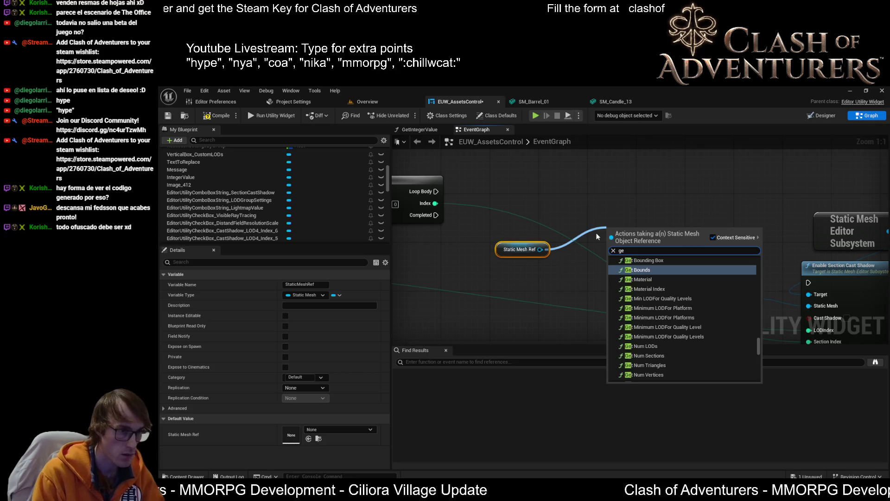
{"action": "type", "text": "t scr"}
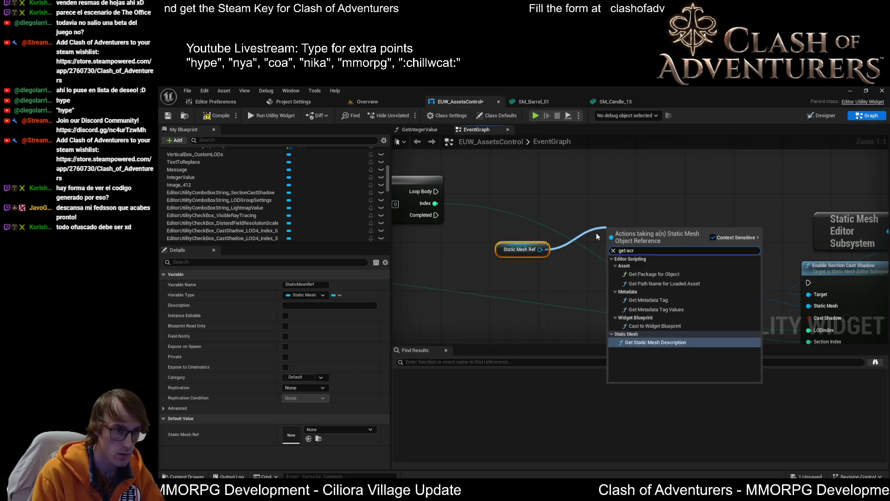
{"action": "left_click", "coordinate": [674, 227]}
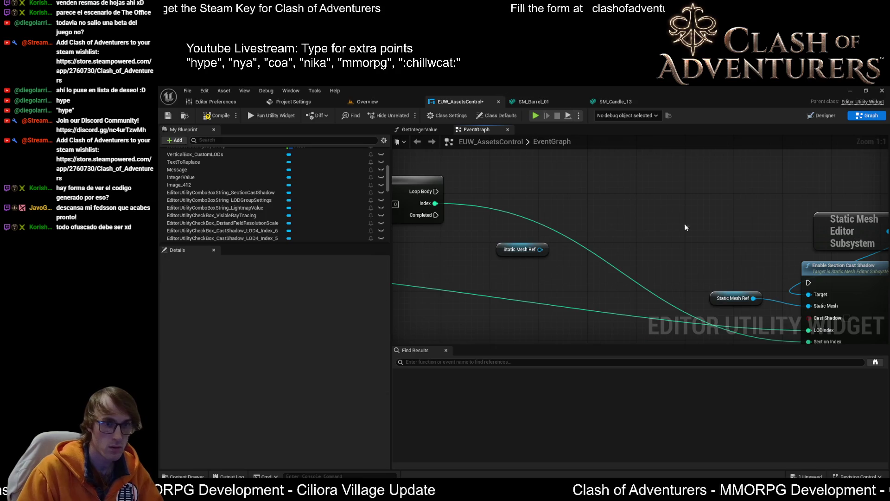
Step: Duplicate the Static Mesh Editor Subsystem and add Get Lod Screen Sizes from it
{"action": "left_click_drag", "start_coordinate": [854, 231], "coordinate": [811, 225]}
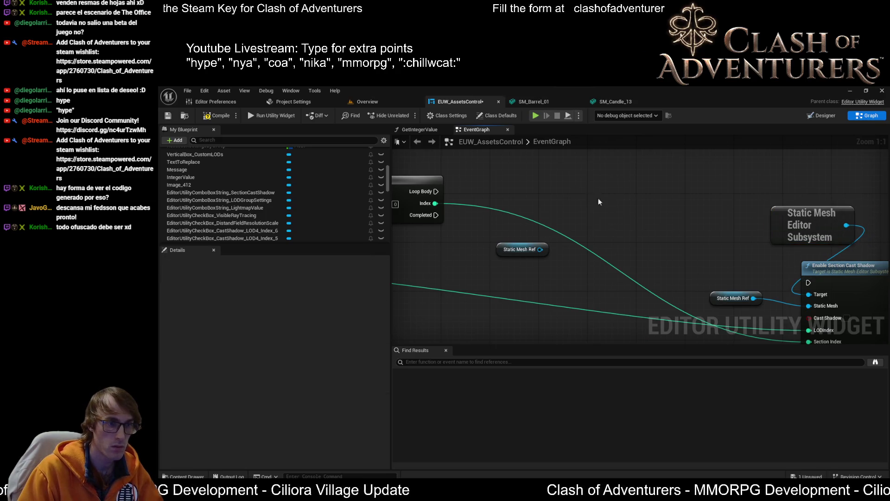
{"action": "key", "text": "ctrl+v"}
{"action": "left_click_drag", "start_coordinate": [646, 201], "coordinate": [685, 169]}
{"action": "type", "text": "scree"}
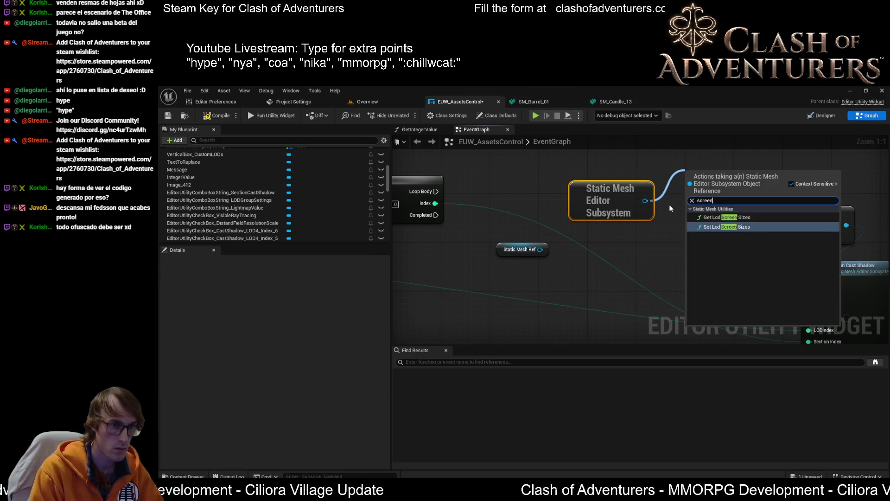
{"action": "key", "text": "Up"}
{"action": "key", "text": "Return"}
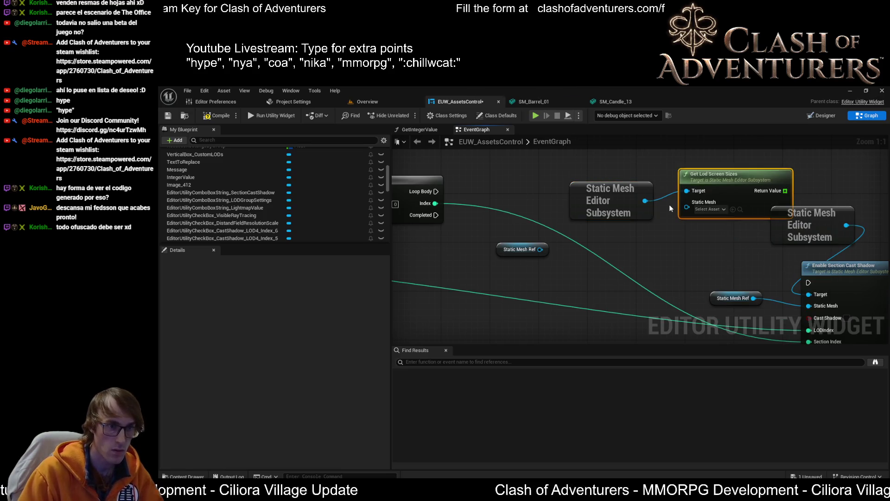
Step: Feed Static Mesh Ref into Get Lod Screen Sizes, arrange the nodes, and add a GET on its array
{"action": "left_click_drag", "start_coordinate": [540, 249], "coordinate": [601, 248]}
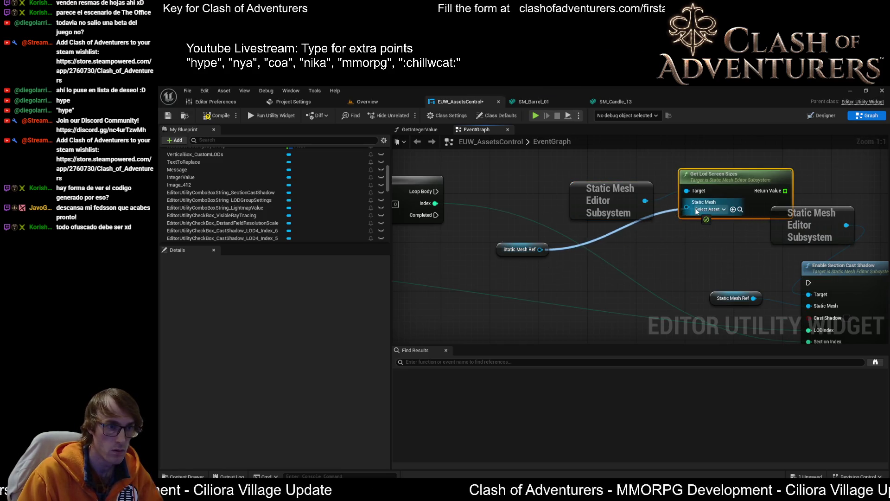
{"action": "left_click_drag", "start_coordinate": [696, 211], "coordinate": [696, 211]}
{"action": "left_click_drag", "start_coordinate": [512, 249], "coordinate": [598, 242]}
{"action": "left_click_drag", "start_coordinate": [686, 252], "coordinate": [575, 191]}
{"action": "mouse_move", "coordinate": [727, 181]}
{"action": "left_mouse_down"}
{"action": "mouse_move", "coordinate": [623, 163]}
{"action": "mouse_move", "coordinate": [690, 199]}
{"action": "mouse_move", "coordinate": [692, 220]}
{"action": "left_mouse_up"}
{"action": "type", "text": "get"}
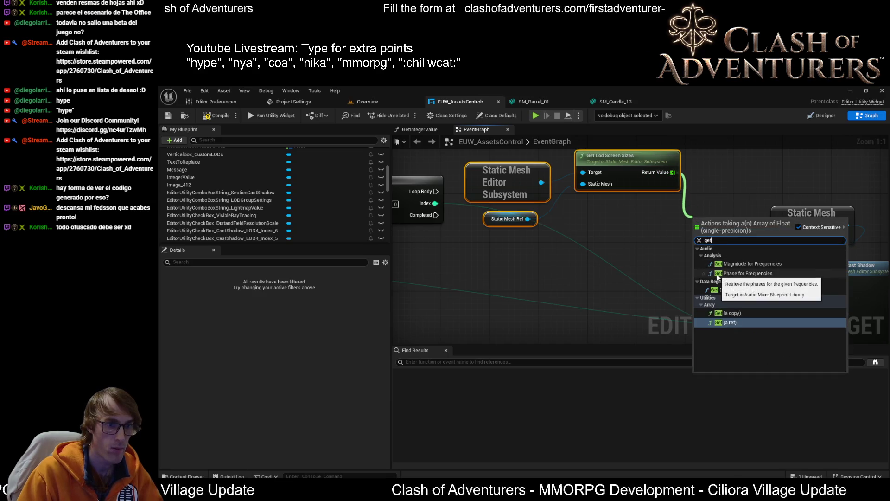
{"action": "key", "text": "Return"}
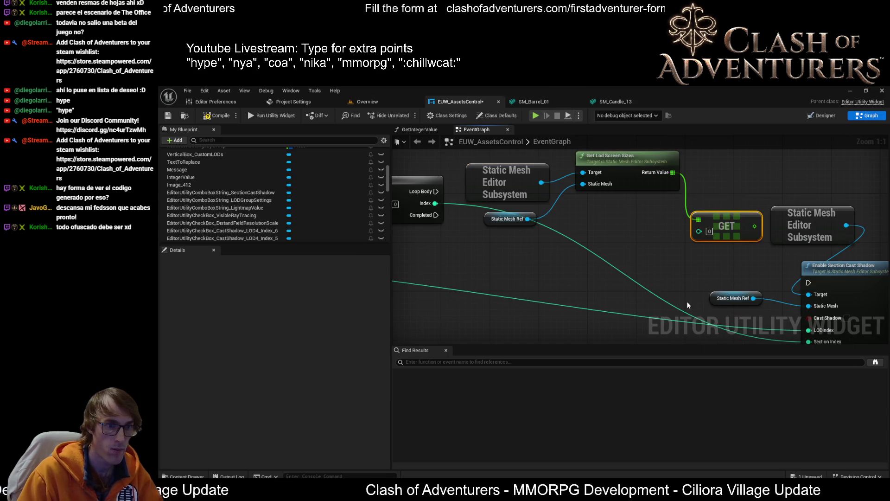
Step: Feed the For Loop Index into the GET node and tidy the surrounding nodes
{"action": "mouse_move", "coordinate": [527, 233]}
{"action": "left_mouse_down"}
{"action": "mouse_move", "coordinate": [837, 286]}
{"action": "mouse_move", "coordinate": [795, 264]}
{"action": "left_mouse_up"}
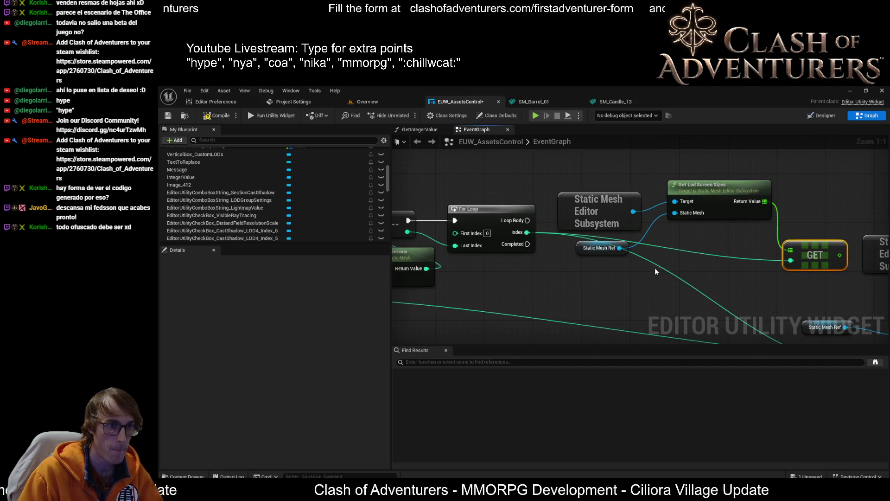
{"action": "left_click_drag", "start_coordinate": [612, 217], "coordinate": [613, 218]}
{"action": "mouse_move", "coordinate": [603, 202]}
{"action": "left_mouse_down"}
{"action": "mouse_move", "coordinate": [620, 191]}
{"action": "mouse_move", "coordinate": [616, 177]}
{"action": "left_mouse_up"}
{"action": "scroll", "coordinate": [616, 177], "scroll_direction": "down", "scroll_amount": 2}
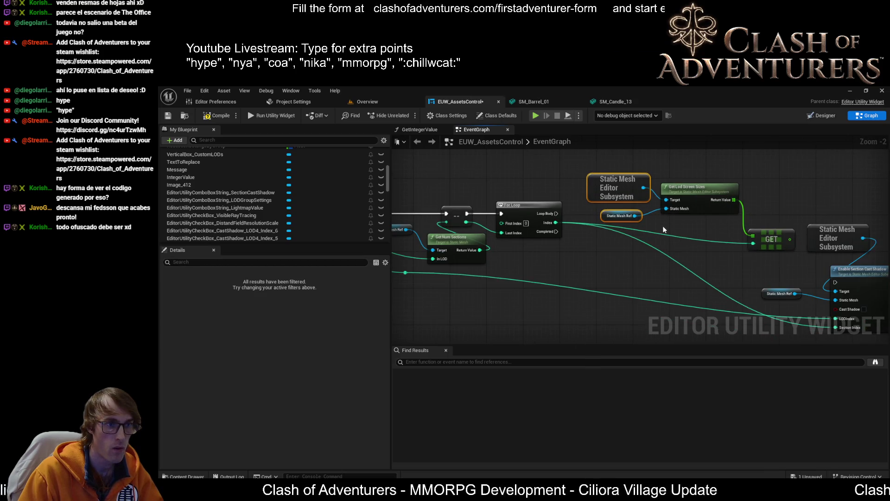
{"action": "mouse_move", "coordinate": [664, 224]}
{"action": "left_mouse_down"}
{"action": "mouse_move", "coordinate": [659, 205]}
{"action": "mouse_move", "coordinate": [719, 190]}
{"action": "left_mouse_up"}
{"action": "type", "text": "grea"}
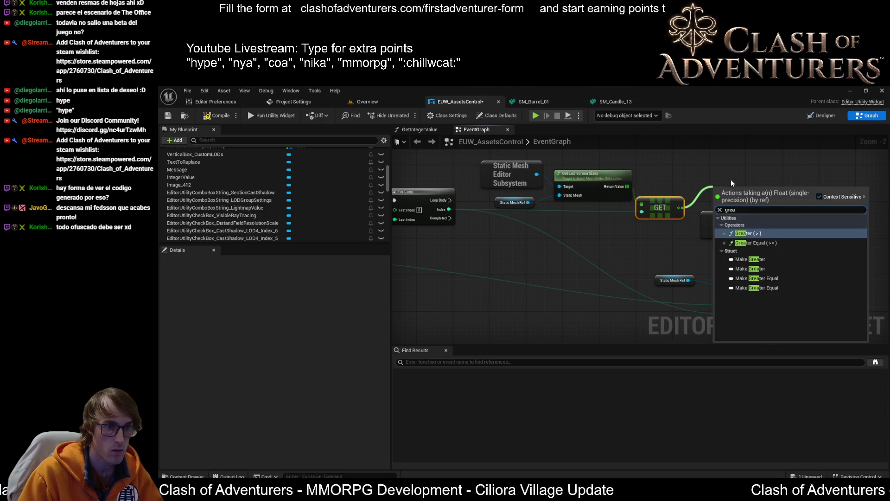
{"action": "left_click", "coordinate": [686, 174]}
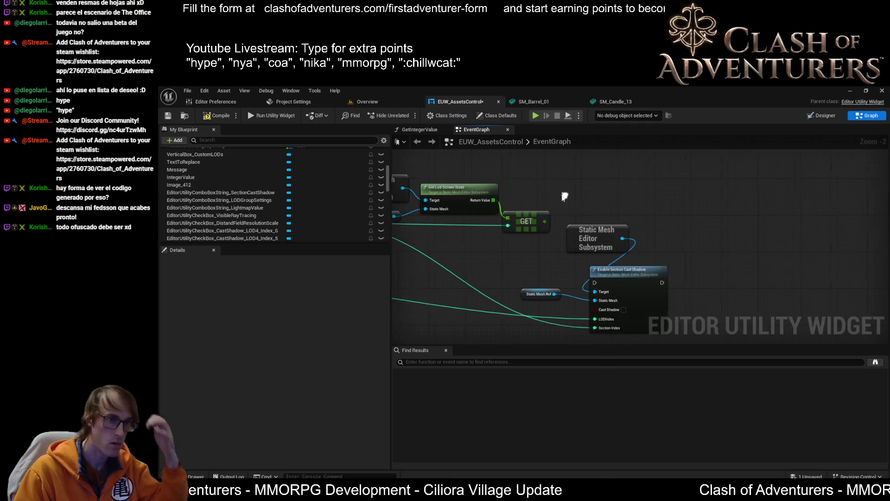
Step: Add a <= comparison node on the GET node's output
{"action": "scroll", "coordinate": [716, 195], "scroll_direction": "up", "scroll_amount": 2}
{"action": "left_click_drag", "start_coordinate": [540, 220], "coordinate": [574, 201]}
{"action": "type", "text": "<="}
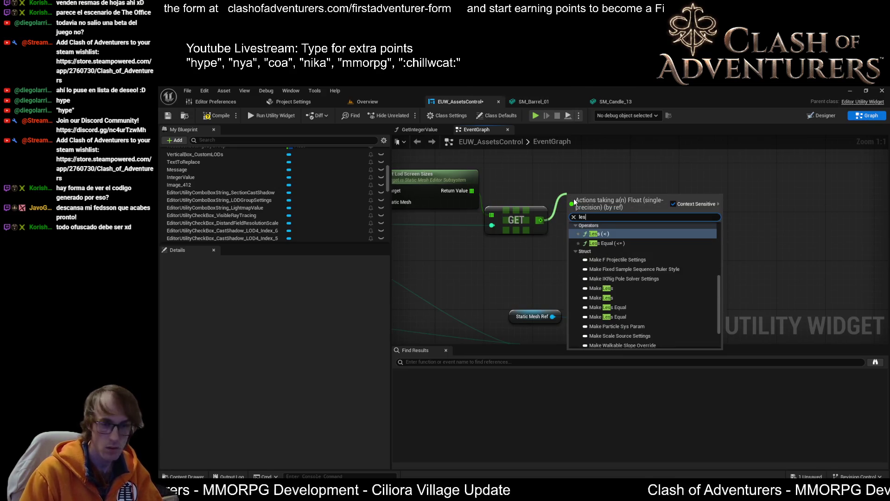
{"action": "key", "text": "Return"}
Step: Wire the <= result into Cast Shadow and regroup the screen-size nodes
{"action": "mouse_move", "coordinate": [634, 209]}
{"action": "left_mouse_down"}
{"action": "mouse_move", "coordinate": [594, 160]}
{"action": "mouse_move", "coordinate": [575, 195]}
{"action": "mouse_move", "coordinate": [533, 195]}
{"action": "mouse_move", "coordinate": [638, 228]}
{"action": "mouse_move", "coordinate": [741, 216]}
{"action": "left_mouse_up"}
{"action": "mouse_move", "coordinate": [587, 179]}
{"action": "left_mouse_down"}
{"action": "mouse_move", "coordinate": [584, 207]}
{"action": "mouse_move", "coordinate": [699, 270]}
{"action": "mouse_move", "coordinate": [692, 236]}
{"action": "left_mouse_up"}
{"action": "scroll", "coordinate": [624, 251], "scroll_direction": "down", "scroll_amount": 1}
{"action": "left_click_drag", "start_coordinate": [624, 250], "coordinate": [587, 238]}
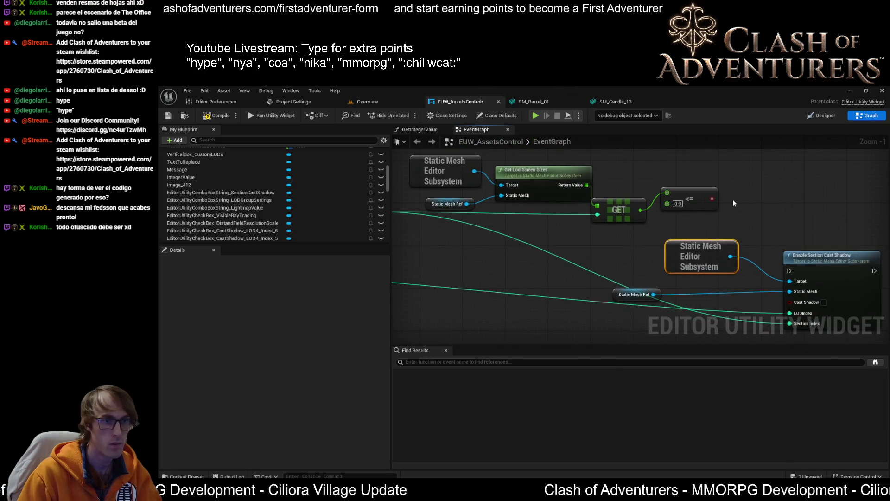
{"action": "mouse_move", "coordinate": [712, 199]}
{"action": "left_mouse_down"}
{"action": "mouse_move", "coordinate": [793, 315]}
{"action": "mouse_move", "coordinate": [790, 302]}
{"action": "left_mouse_up"}
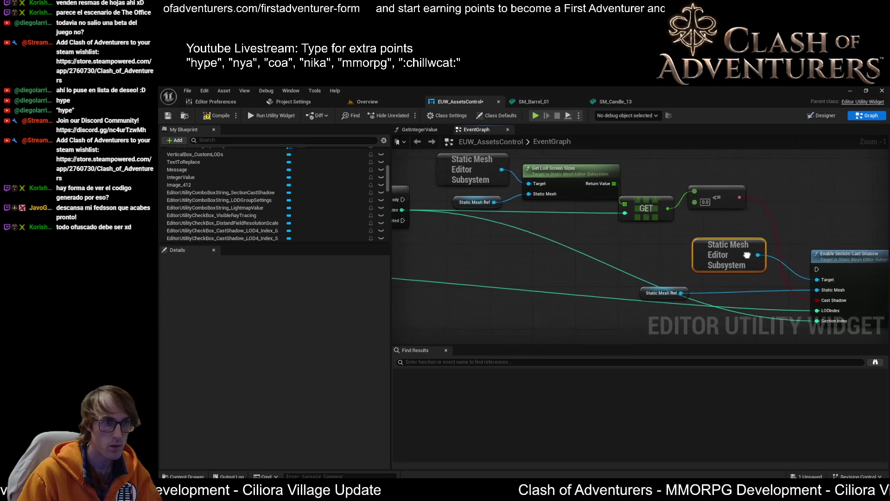
{"action": "left_click_drag", "start_coordinate": [644, 173], "coordinate": [552, 224]}
{"action": "left_click_drag", "start_coordinate": [665, 199], "coordinate": [644, 194]}
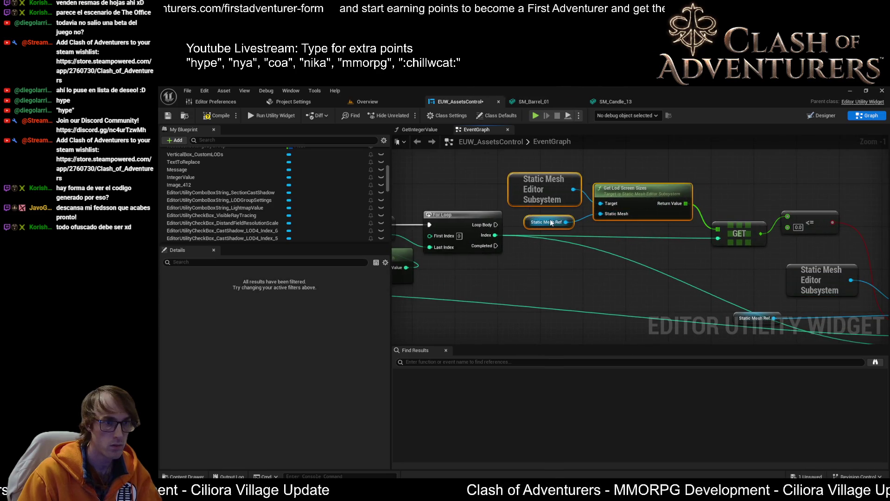
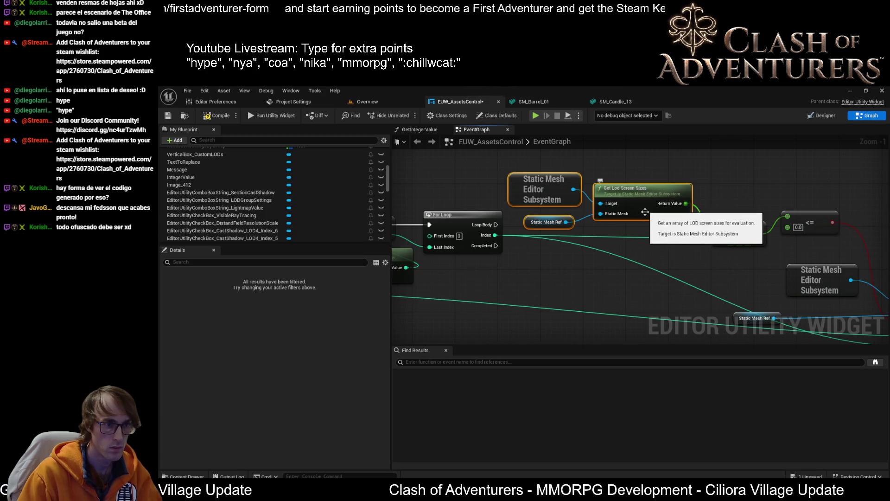
Step: Add a reroute point on the long loop index wire and drag it lower to tidy the wires
{"action": "scroll", "coordinate": [626, 217], "scroll_direction": "up", "scroll_amount": 1}
{"action": "scroll", "coordinate": [575, 223], "scroll_direction": "down", "scroll_amount": 1}
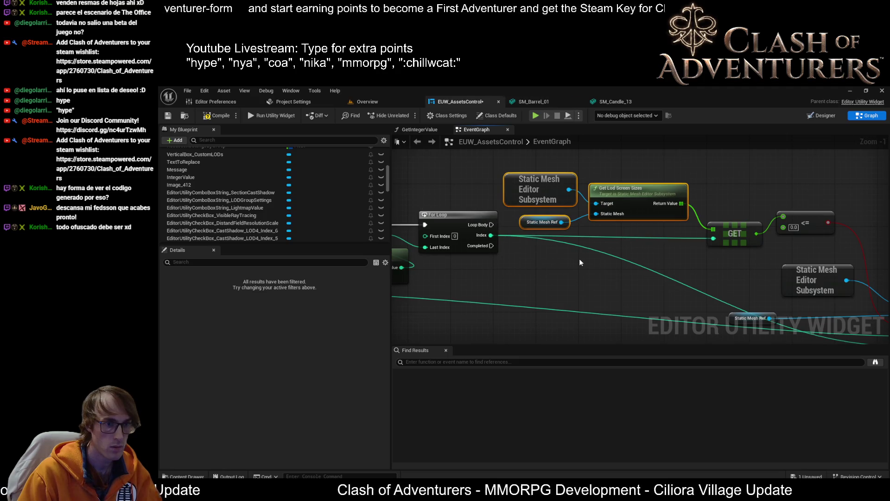
{"action": "mouse_move", "coordinate": [583, 263]}
{"action": "left_mouse_down"}
{"action": "mouse_move", "coordinate": [677, 259]}
{"action": "mouse_move", "coordinate": [663, 251]}
{"action": "mouse_move", "coordinate": [696, 249]}
{"action": "left_mouse_up"}
{"action": "mouse_move", "coordinate": [597, 289]}
{"action": "left_mouse_down"}
{"action": "mouse_move", "coordinate": [655, 271]}
{"action": "mouse_move", "coordinate": [462, 263]}
{"action": "left_mouse_up"}
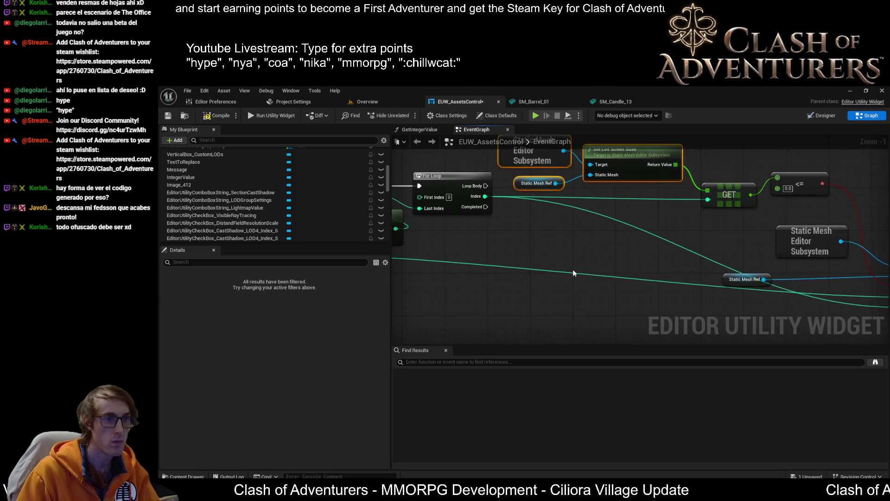
{"action": "left_click", "coordinate": [586, 273]}
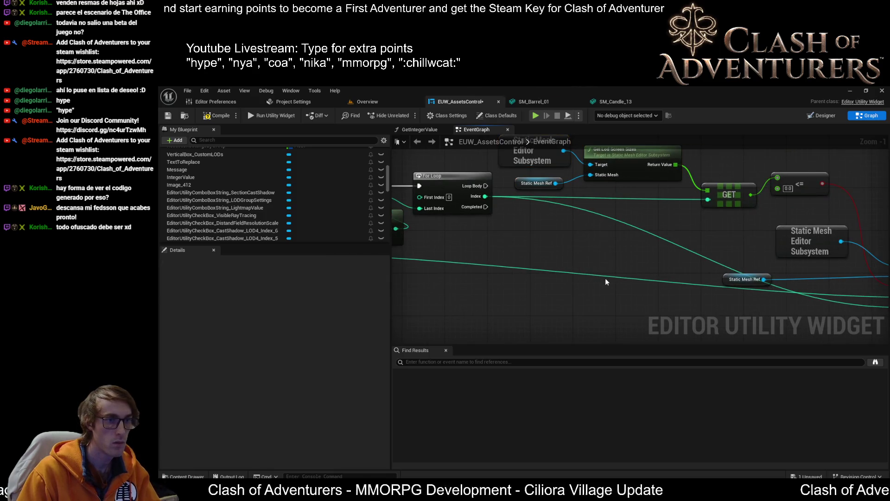
{"action": "double_click", "coordinate": [599, 272]}
{"action": "mouse_move", "coordinate": [601, 272]}
{"action": "left_mouse_down"}
{"action": "mouse_move", "coordinate": [710, 218]}
{"action": "mouse_move", "coordinate": [708, 200]}
{"action": "mouse_move", "coordinate": [663, 202]}
{"action": "mouse_move", "coordinate": [606, 181]}
{"action": "left_mouse_up"}
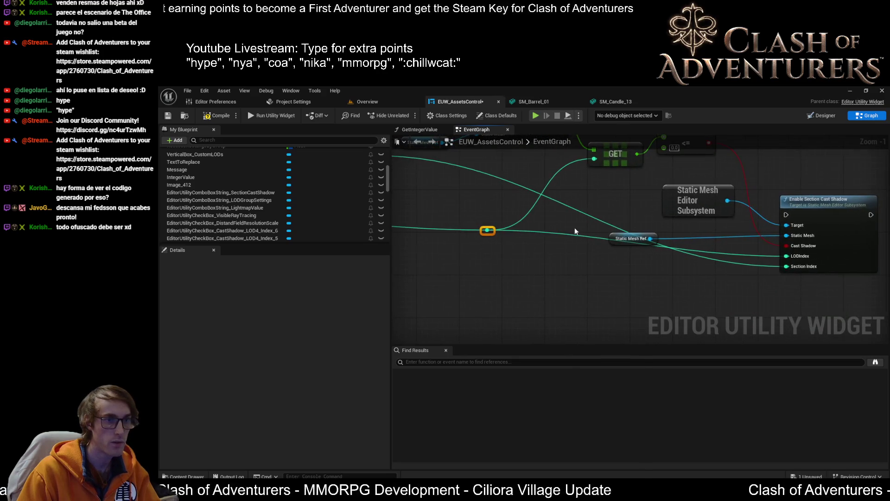
{"action": "mouse_move", "coordinate": [493, 231]}
{"action": "left_mouse_down"}
{"action": "mouse_move", "coordinate": [496, 260]}
{"action": "mouse_move", "coordinate": [644, 314]}
{"action": "mouse_move", "coordinate": [814, 295]}
{"action": "mouse_move", "coordinate": [793, 289]}
{"action": "mouse_move", "coordinate": [803, 264]}
{"action": "left_mouse_up"}
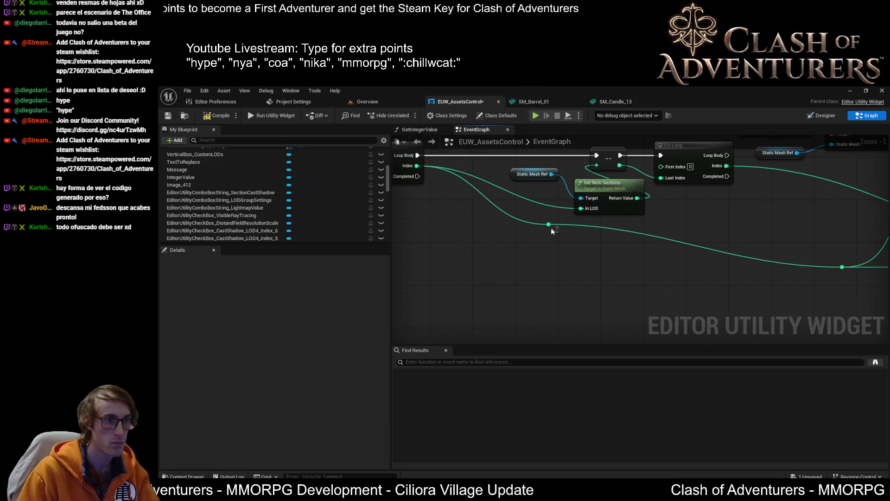
{"action": "mouse_move", "coordinate": [556, 225]}
{"action": "left_mouse_down"}
{"action": "mouse_move", "coordinate": [551, 268]}
{"action": "mouse_move", "coordinate": [527, 258]}
{"action": "mouse_move", "coordinate": [537, 278]}
{"action": "mouse_move", "coordinate": [569, 281]}
{"action": "mouse_move", "coordinate": [569, 238]}
{"action": "left_mouse_up"}
Step: Move Enable Section Cast Shadow up beside the <= comparison node
{"action": "mouse_move", "coordinate": [539, 290]}
{"action": "left_mouse_down"}
{"action": "mouse_move", "coordinate": [654, 254]}
{"action": "mouse_move", "coordinate": [703, 258]}
{"action": "left_mouse_up"}
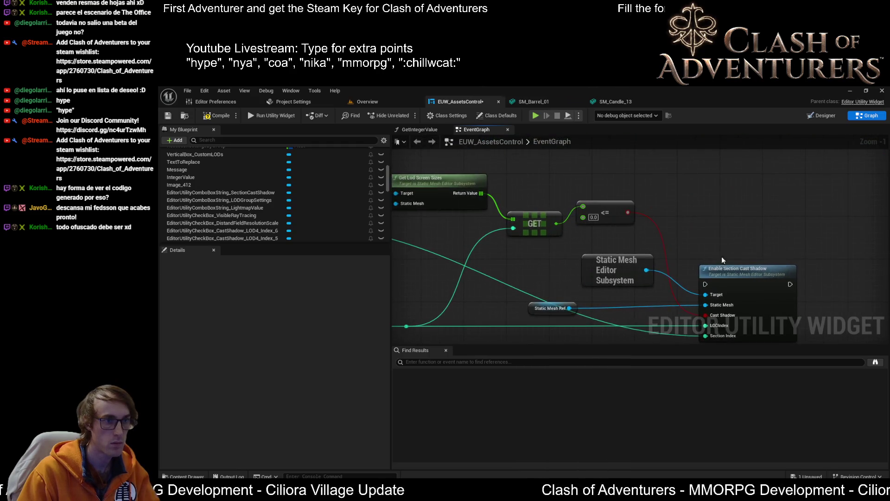
{"action": "mouse_move", "coordinate": [754, 277]}
{"action": "left_mouse_down"}
{"action": "mouse_move", "coordinate": [778, 243]}
{"action": "mouse_move", "coordinate": [770, 191]}
{"action": "mouse_move", "coordinate": [821, 191]}
{"action": "left_mouse_up"}
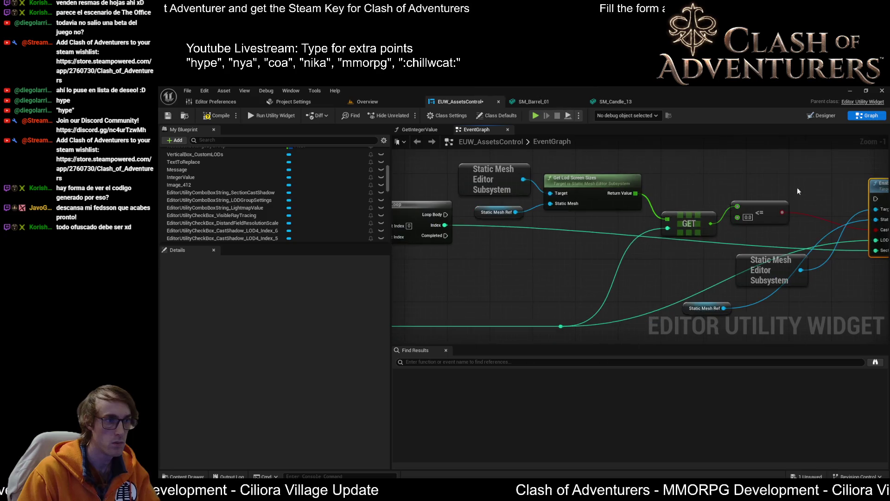
{"action": "left_click_drag", "start_coordinate": [587, 237], "coordinate": [512, 181]}
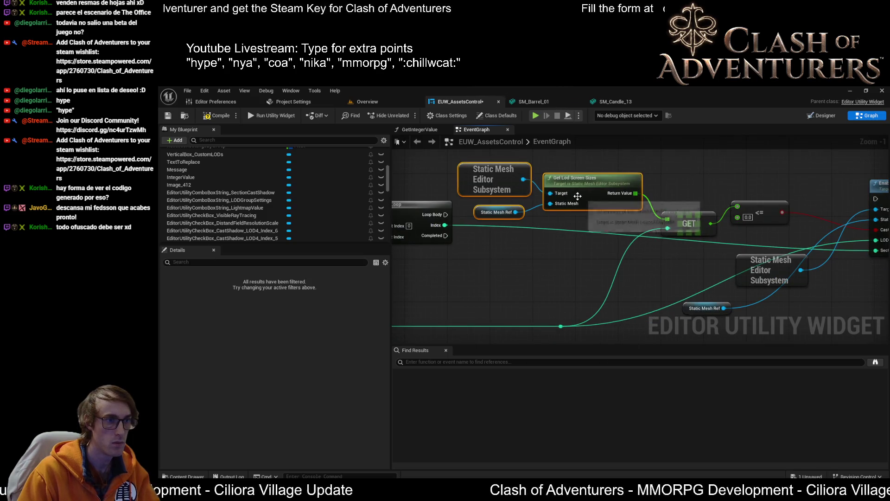
{"action": "mouse_move", "coordinate": [697, 183]}
{"action": "left_mouse_down"}
{"action": "mouse_move", "coordinate": [636, 195]}
{"action": "mouse_move", "coordinate": [771, 184]}
{"action": "mouse_move", "coordinate": [737, 174]}
{"action": "mouse_move", "coordinate": [761, 184]}
{"action": "left_mouse_up"}
{"action": "left_click_drag", "start_coordinate": [698, 170], "coordinate": [872, 211]}
{"action": "scroll", "coordinate": [872, 211], "scroll_direction": "down", "scroll_amount": 1}
{"action": "mouse_move", "coordinate": [533, 240]}
{"action": "left_mouse_down"}
{"action": "mouse_move", "coordinate": [741, 245]}
{"action": "mouse_move", "coordinate": [622, 229]}
{"action": "mouse_move", "coordinate": [520, 240]}
{"action": "mouse_move", "coordinate": [676, 242]}
{"action": "mouse_move", "coordinate": [603, 232]}
{"action": "left_mouse_up"}
{"action": "scroll", "coordinate": [572, 226], "scroll_direction": "up", "scroll_amount": 1}
{"action": "scroll", "coordinate": [588, 221], "scroll_direction": "down", "scroll_amount": 2}
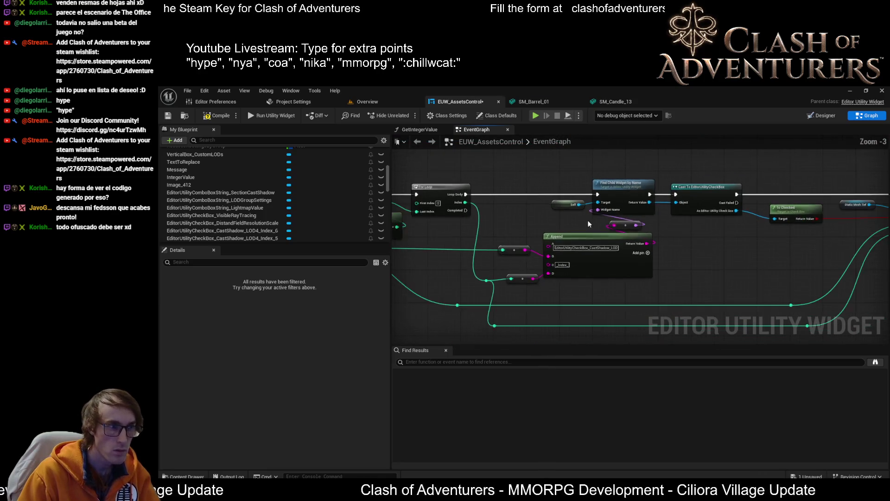
{"action": "left_click_drag", "start_coordinate": [421, 195], "coordinate": [601, 213]}
{"action": "scroll", "coordinate": [510, 215], "scroll_direction": "up", "scroll_amount": 2}
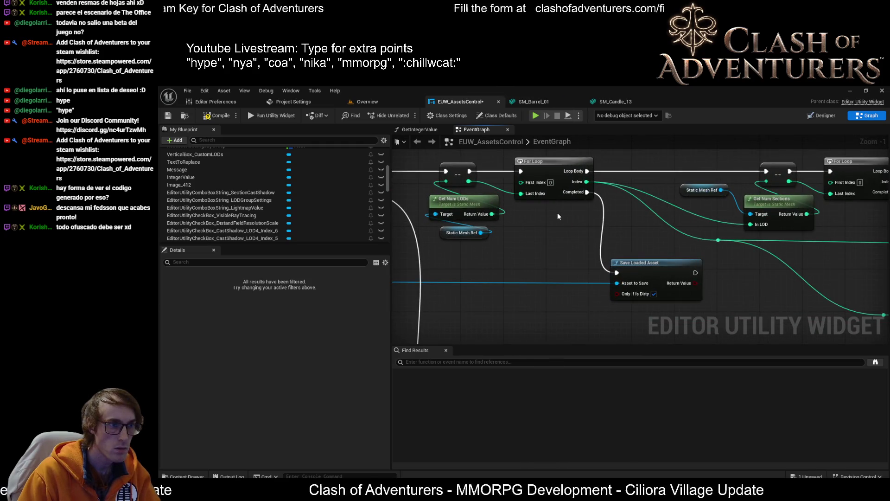
{"action": "scroll", "coordinate": [568, 215], "scroll_direction": "down", "scroll_amount": 1}
{"action": "left_click_drag", "start_coordinate": [566, 216], "coordinate": [641, 205]}
{"action": "scroll", "coordinate": [714, 221], "scroll_direction": "down", "scroll_amount": 1}
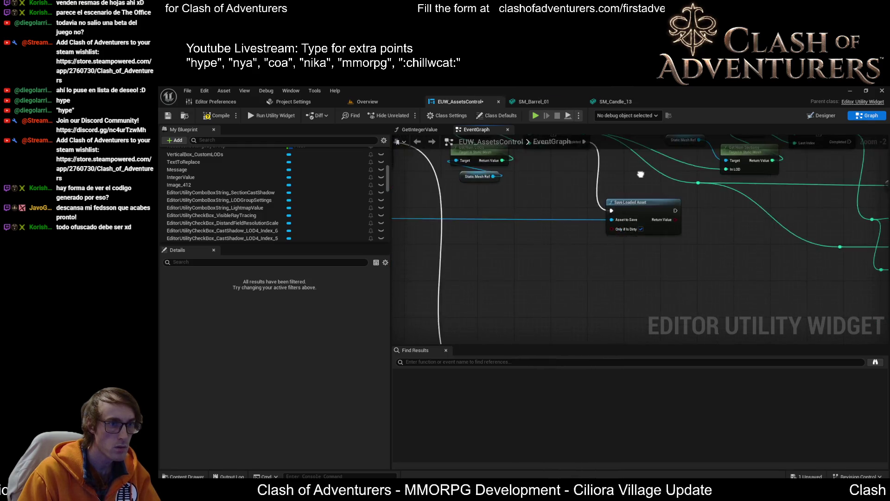
{"action": "mouse_move", "coordinate": [543, 208]}
{"action": "left_mouse_down"}
{"action": "mouse_move", "coordinate": [563, 226]}
{"action": "mouse_move", "coordinate": [701, 219]}
{"action": "left_mouse_up"}
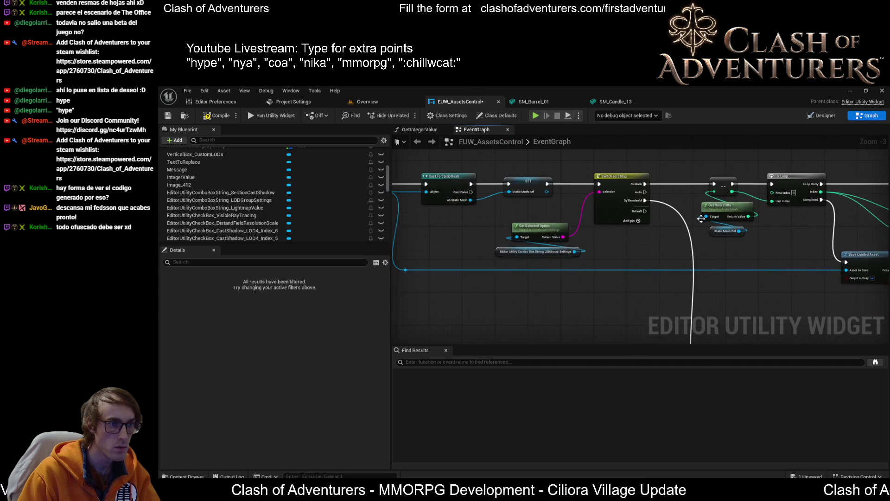
{"action": "scroll", "coordinate": [718, 222], "scroll_direction": "down", "scroll_amount": 2}
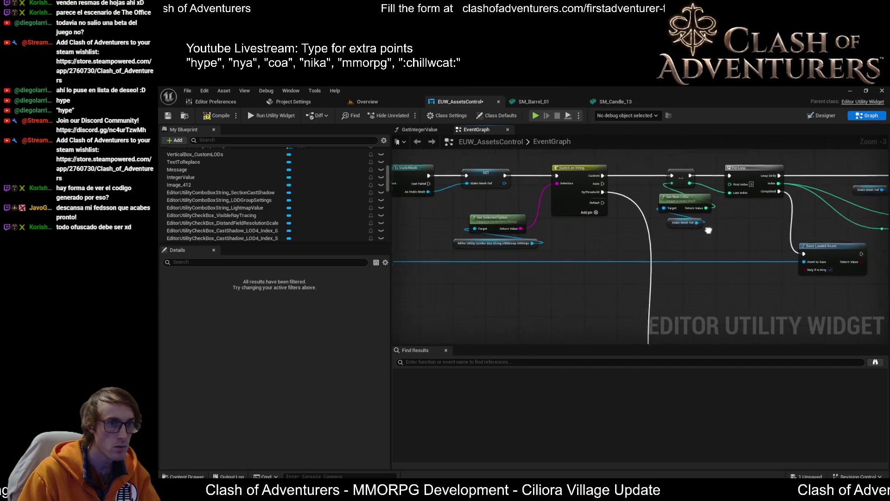
{"action": "mouse_move", "coordinate": [639, 235]}
{"action": "left_mouse_down"}
{"action": "mouse_move", "coordinate": [616, 212]}
{"action": "mouse_move", "coordinate": [654, 236]}
{"action": "mouse_move", "coordinate": [862, 232]}
{"action": "left_mouse_up"}
{"action": "scroll", "coordinate": [617, 212], "scroll_direction": "up", "scroll_amount": 2}
{"action": "mouse_move", "coordinate": [778, 196]}
{"action": "left_mouse_down"}
{"action": "mouse_move", "coordinate": [477, 234]}
{"action": "mouse_move", "coordinate": [710, 259]}
{"action": "mouse_move", "coordinate": [710, 295]}
{"action": "mouse_move", "coordinate": [683, 280]}
{"action": "mouse_move", "coordinate": [691, 326]}
{"action": "mouse_move", "coordinate": [671, 203]}
{"action": "left_mouse_up"}
{"action": "key", "text": "ctrl+v"}
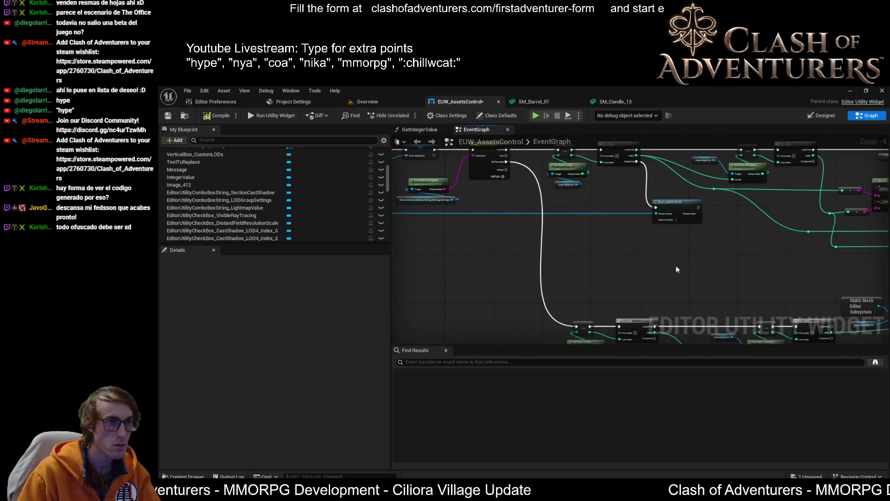
{"action": "scroll", "coordinate": [691, 230], "scroll_direction": "up", "scroll_amount": 1}
{"action": "scroll", "coordinate": [596, 205], "scroll_direction": "up", "scroll_amount": 2}
{"action": "scroll", "coordinate": [775, 259], "scroll_direction": "down", "scroll_amount": 2}
{"action": "mouse_move", "coordinate": [775, 258]}
{"action": "left_mouse_down"}
{"action": "mouse_move", "coordinate": [547, 235]}
{"action": "mouse_move", "coordinate": [408, 260]}
{"action": "left_mouse_up"}
{"action": "mouse_move", "coordinate": [532, 260]}
{"action": "left_mouse_down"}
{"action": "mouse_move", "coordinate": [597, 306]}
{"action": "mouse_move", "coordinate": [716, 240]}
{"action": "left_mouse_up"}
{"action": "scroll", "coordinate": [733, 222], "scroll_direction": "down", "scroll_amount": 2}
{"action": "scroll", "coordinate": [456, 210], "scroll_direction": "up", "scroll_amount": 2}
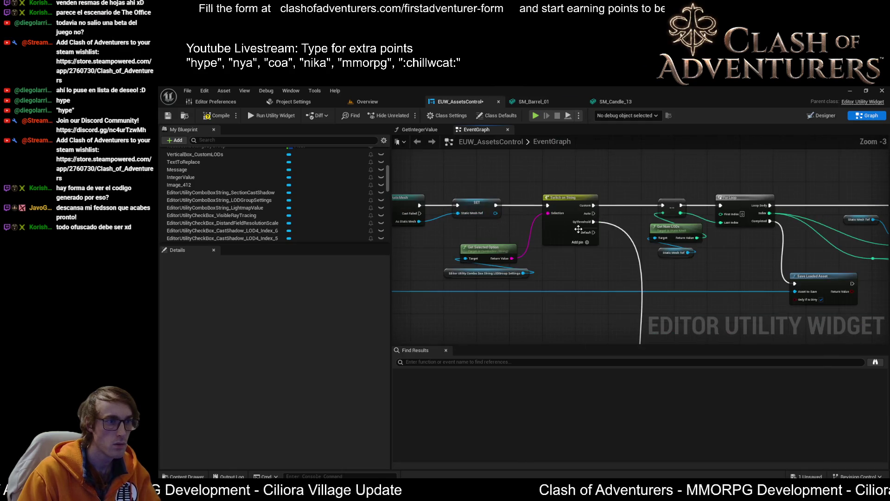
{"action": "left_click_drag", "start_coordinate": [598, 233], "coordinate": [459, 227]}
{"action": "mouse_move", "coordinate": [728, 209]}
{"action": "left_mouse_down"}
{"action": "mouse_move", "coordinate": [590, 199]}
{"action": "mouse_move", "coordinate": [688, 208]}
{"action": "mouse_move", "coordinate": [662, 239]}
{"action": "mouse_move", "coordinate": [628, 253]}
{"action": "mouse_move", "coordinate": [648, 252]}
{"action": "left_mouse_up"}
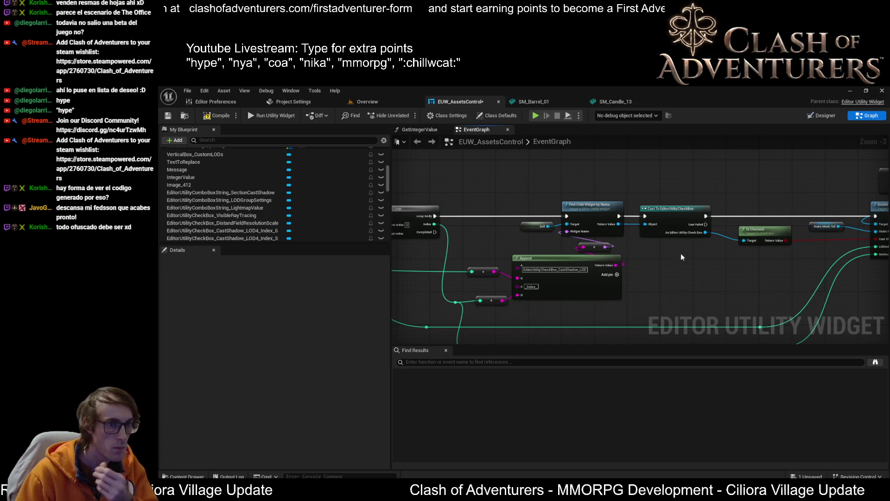
{"action": "scroll", "coordinate": [681, 255], "scroll_direction": "down", "scroll_amount": 1}
{"action": "mouse_move", "coordinate": [681, 255]}
{"action": "left_mouse_down"}
{"action": "mouse_move", "coordinate": [635, 193]}
{"action": "mouse_move", "coordinate": [591, 221]}
{"action": "mouse_move", "coordinate": [569, 303]}
{"action": "mouse_move", "coordinate": [545, 249]}
{"action": "left_mouse_up"}
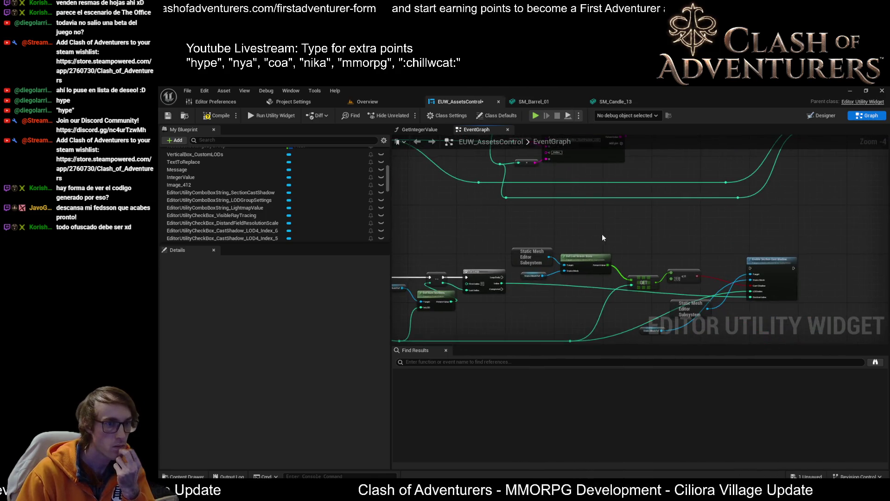
{"action": "scroll", "coordinate": [642, 218], "scroll_direction": "up", "scroll_amount": 2}
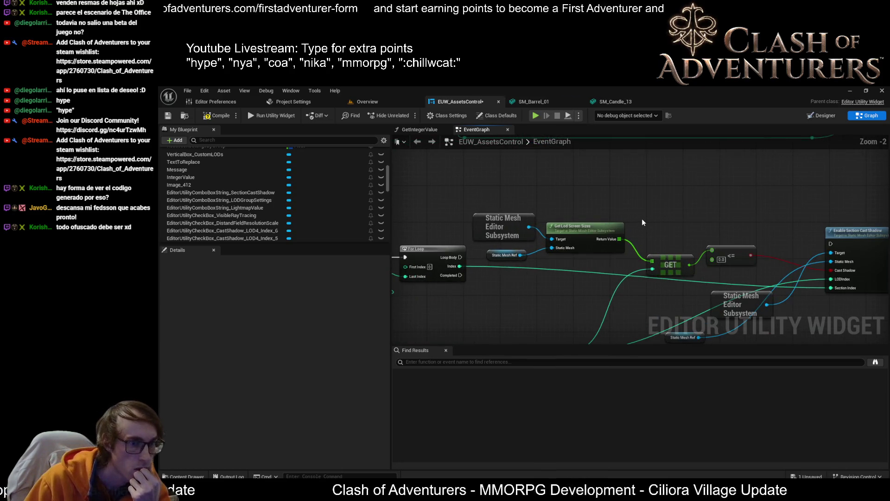
Step: Wire the For Loop's Loop Body into Enable Section Cast Shadow's exec input
{"action": "left_click_drag", "start_coordinate": [642, 218], "coordinate": [741, 201]}
{"action": "mouse_move", "coordinate": [606, 222]}
{"action": "left_mouse_down"}
{"action": "mouse_move", "coordinate": [718, 222]}
{"action": "mouse_move", "coordinate": [824, 173]}
{"action": "mouse_move", "coordinate": [830, 147]}
{"action": "mouse_move", "coordinate": [505, 240]}
{"action": "mouse_move", "coordinate": [617, 212]}
{"action": "mouse_move", "coordinate": [859, 216]}
{"action": "left_mouse_up"}
{"action": "left_click_drag", "start_coordinate": [696, 207], "coordinate": [617, 163]}
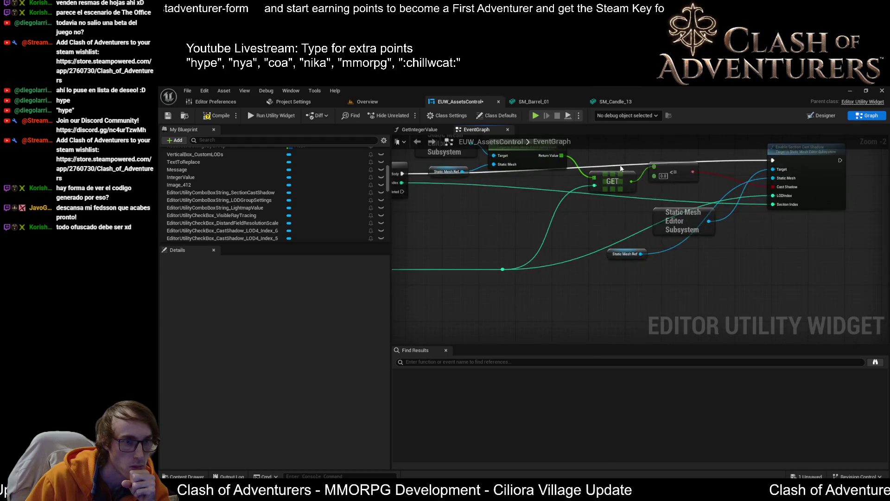
{"action": "left_click_drag", "start_coordinate": [683, 212], "coordinate": [790, 223]}
Step: Shift the screen-size lookup, comparison, subsystem and mesh reference nodes lower
{"action": "scroll", "coordinate": [666, 252], "scroll_direction": "down", "scroll_amount": 3}
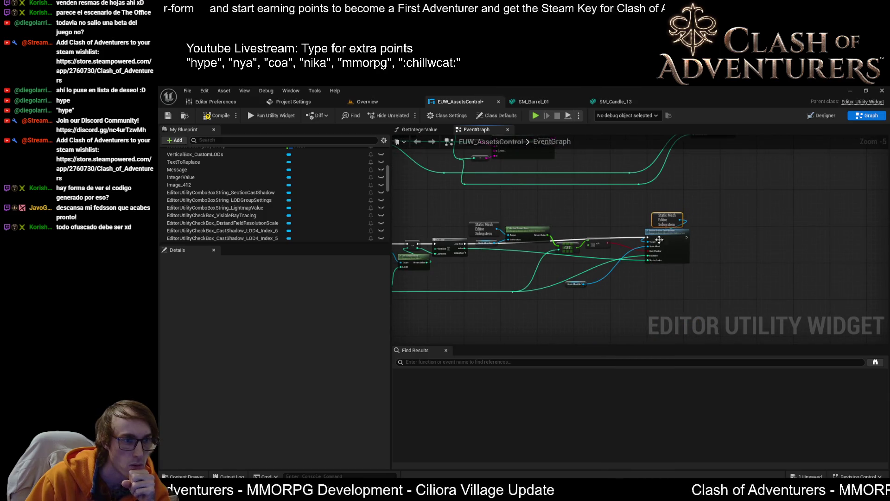
{"action": "scroll", "coordinate": [610, 296], "scroll_direction": "up", "scroll_amount": 3}
{"action": "left_click_drag", "start_coordinate": [584, 293], "coordinate": [618, 234]}
{"action": "left_click_drag", "start_coordinate": [467, 167], "coordinate": [576, 214]}
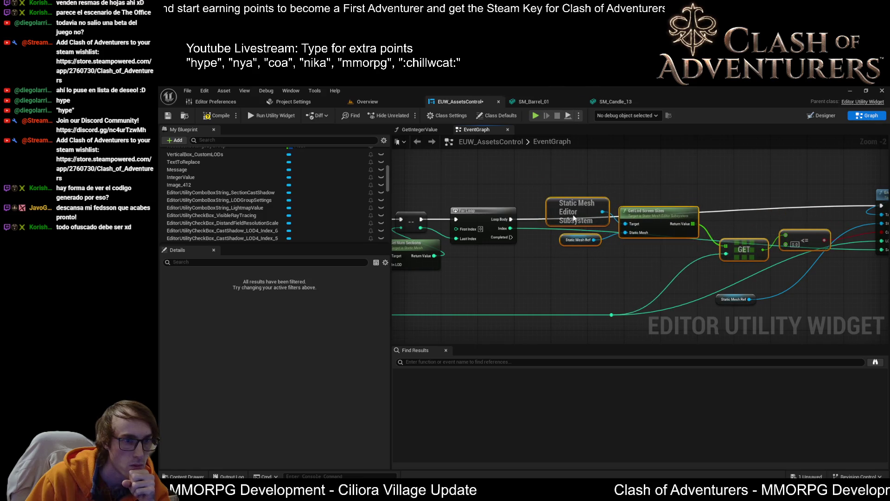
{"action": "left_click", "coordinate": [686, 199]}
{"action": "mouse_move", "coordinate": [652, 212]}
{"action": "left_mouse_down"}
{"action": "mouse_move", "coordinate": [628, 251]}
{"action": "mouse_move", "coordinate": [600, 263]}
{"action": "mouse_move", "coordinate": [694, 213]}
{"action": "mouse_move", "coordinate": [725, 214]}
{"action": "left_mouse_up"}
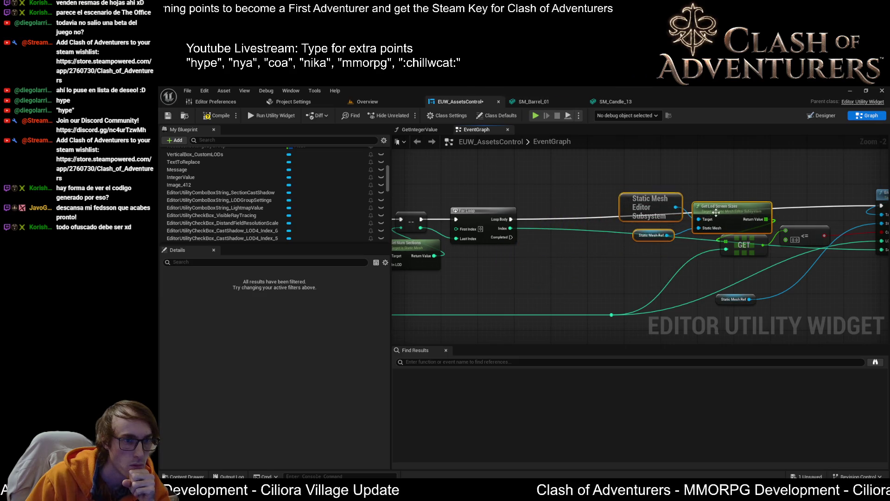
{"action": "scroll", "coordinate": [658, 232], "scroll_direction": "up", "scroll_amount": 2}
{"action": "left_click_drag", "start_coordinate": [636, 193], "coordinate": [634, 206]}
Step: Reposition Enable Section Cast Shadow with its subsystem node, then compile and save the widget
{"action": "mouse_move", "coordinate": [753, 272]}
{"action": "left_mouse_down"}
{"action": "mouse_move", "coordinate": [618, 202]}
{"action": "mouse_move", "coordinate": [692, 188]}
{"action": "mouse_move", "coordinate": [678, 186]}
{"action": "mouse_move", "coordinate": [477, 253]}
{"action": "mouse_move", "coordinate": [624, 258]}
{"action": "left_mouse_up"}
{"action": "scroll", "coordinate": [623, 255], "scroll_direction": "down", "scroll_amount": 2}
{"action": "left_click", "coordinate": [679, 211]}
{"action": "mouse_move", "coordinate": [678, 211]}
{"action": "left_mouse_down"}
{"action": "mouse_move", "coordinate": [682, 222]}
{"action": "mouse_move", "coordinate": [832, 208]}
{"action": "mouse_move", "coordinate": [826, 212]}
{"action": "left_mouse_up"}
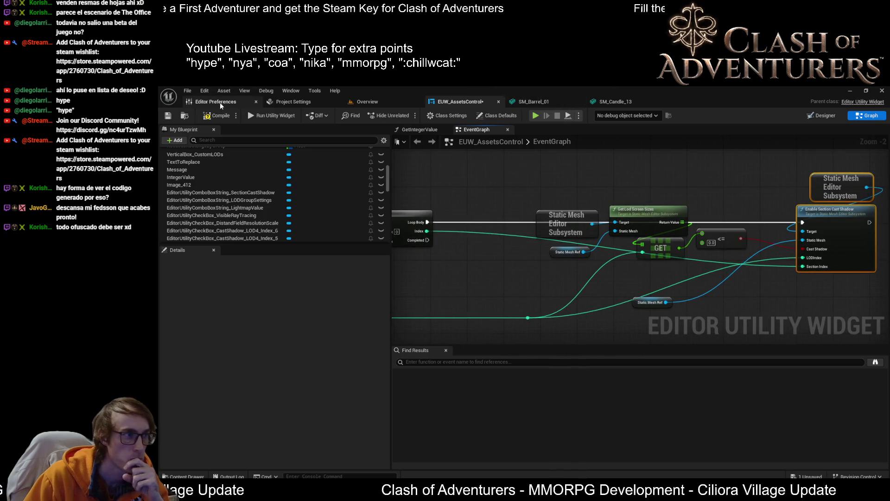
{"action": "left_click", "coordinate": [167, 116]}
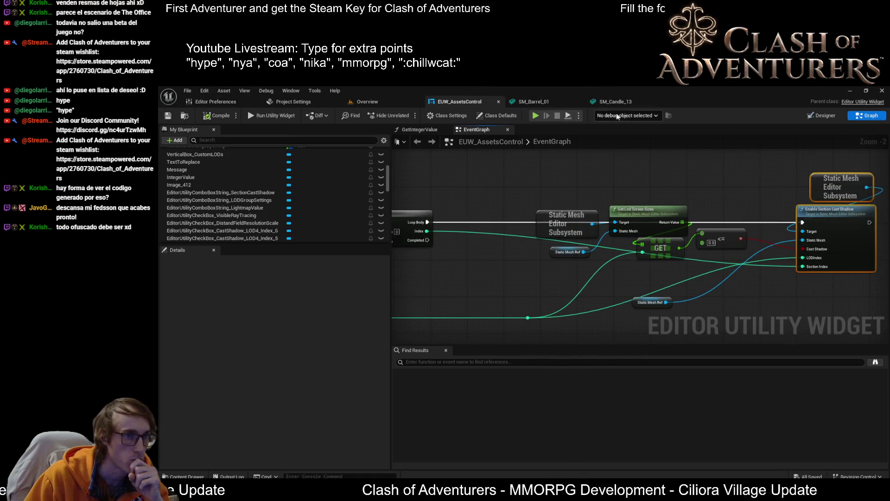
Step: In Designer, select the ByThreshold combo box and add its On Selection Changed event
{"action": "left_click", "coordinate": [825, 118]}
{"action": "scroll", "coordinate": [474, 340], "scroll_direction": "up", "scroll_amount": 3}
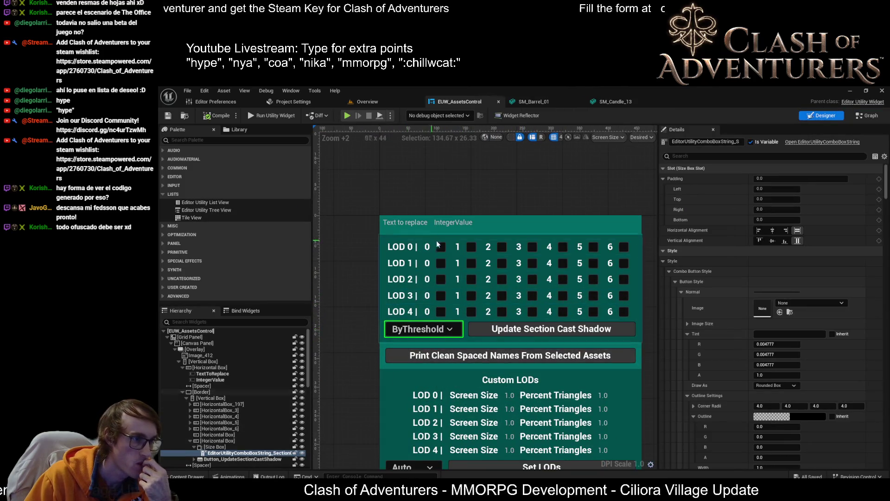
{"action": "left_click", "coordinate": [634, 250]}
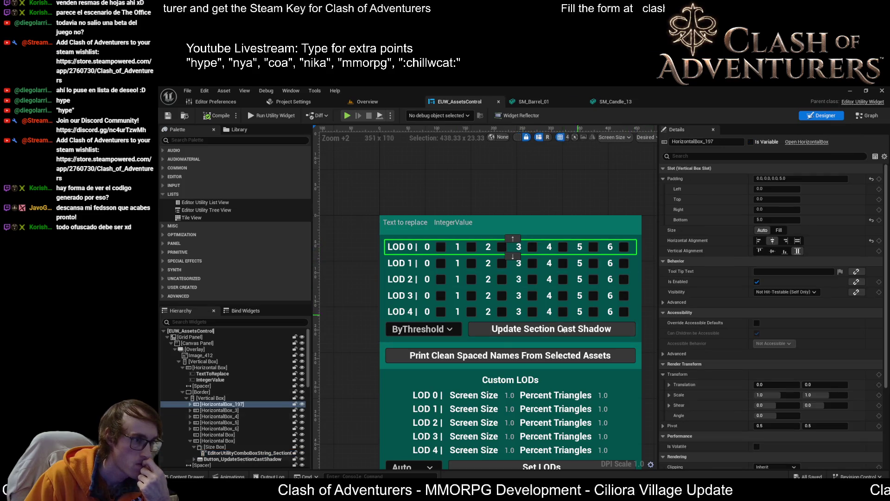
{"action": "left_click", "coordinate": [462, 329]}
{"action": "scroll", "coordinate": [820, 443], "scroll_direction": "down", "scroll_amount": 15}
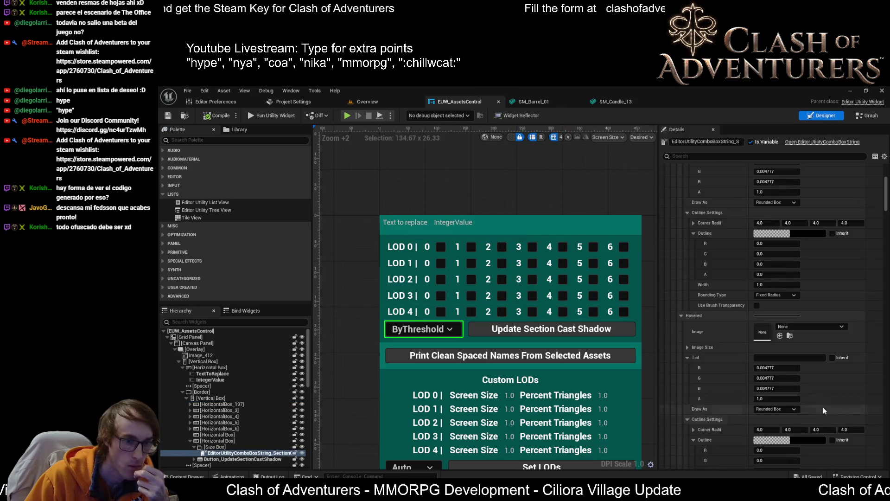
{"action": "left_click_drag", "start_coordinate": [884, 187], "coordinate": [856, 463]}
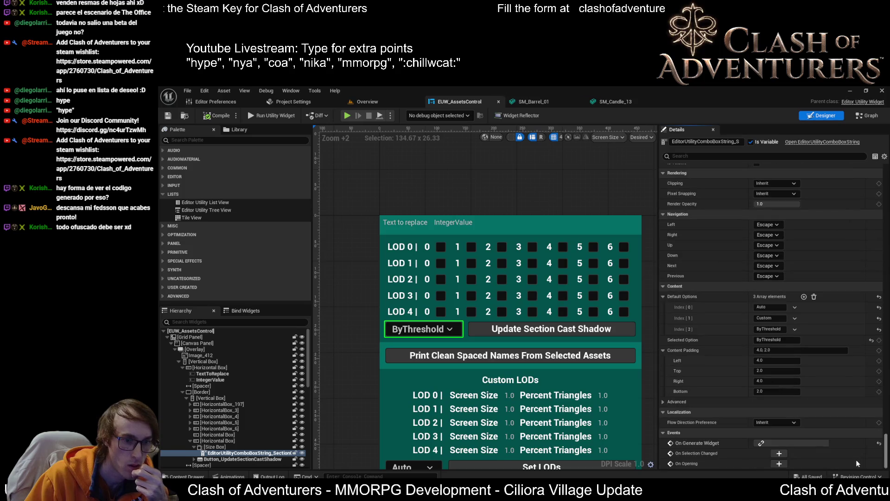
{"action": "left_click", "coordinate": [781, 452]}
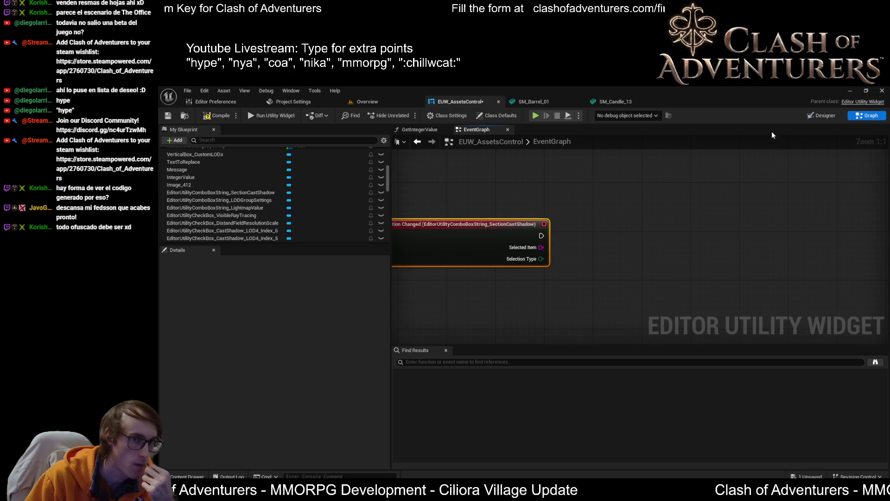
Step: Add a Switch on String node fed by the combo box's Selected Item
{"action": "left_click_drag", "start_coordinate": [544, 246], "coordinate": [597, 246]}
{"action": "type", "text": "sw"}
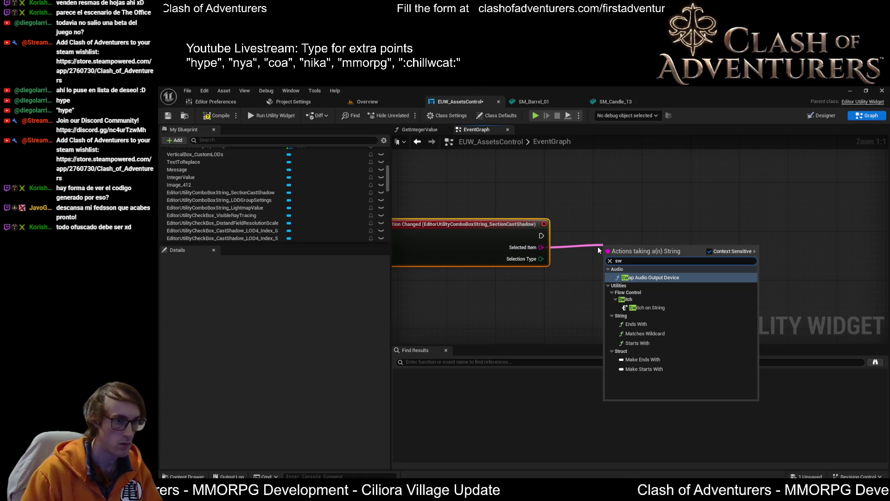
{"action": "key", "text": "Down"}
{"action": "key", "text": "Down"}
{"action": "key", "text": "Down"}
{"action": "key", "text": "Return"}
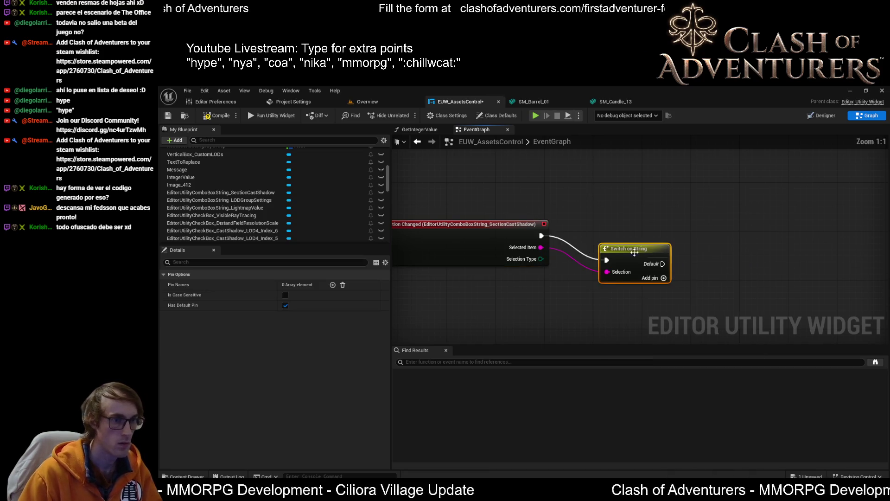
{"action": "left_click_drag", "start_coordinate": [599, 251], "coordinate": [605, 226]}
Step: Add two switch cases and name them Custom and ByThreshold
{"action": "left_click", "coordinate": [670, 255]}
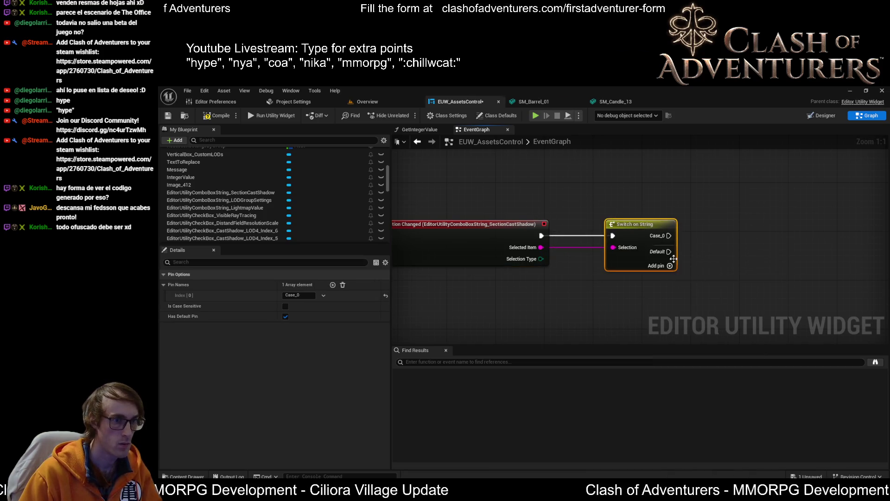
{"action": "left_click", "coordinate": [670, 266]}
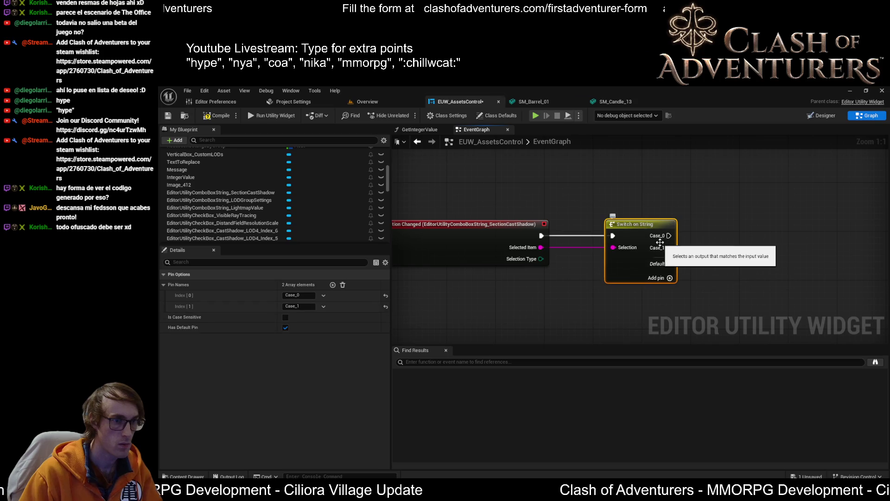
{"action": "left_click", "coordinate": [299, 295]}
{"action": "type", "text": "C"}
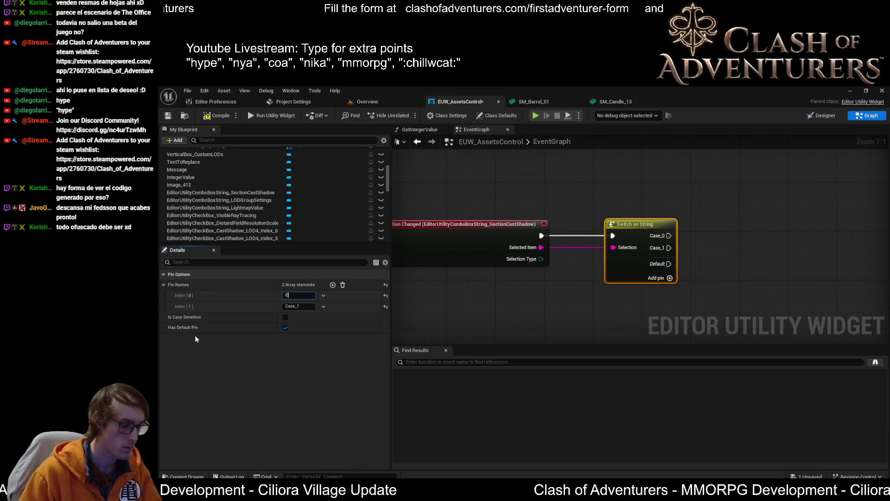
{"action": "type", "text": "ustom"}
{"action": "key", "text": "Tab"}
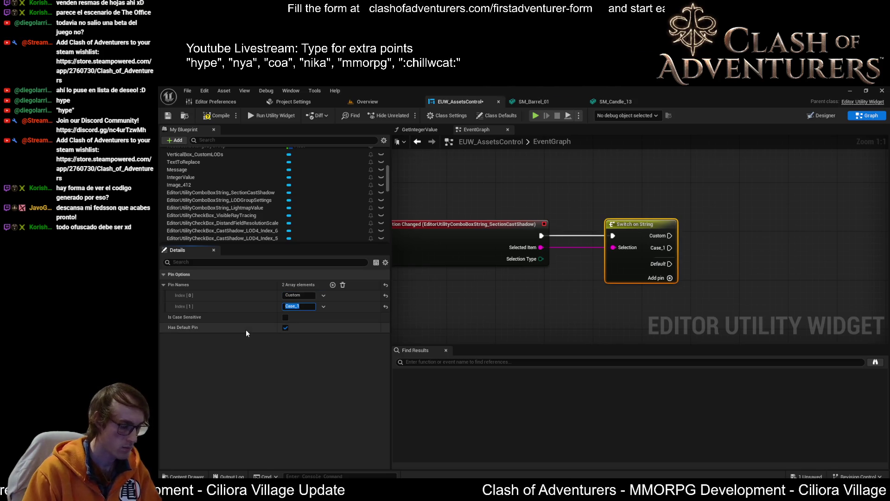
{"action": "type", "text": "ByThresh"}
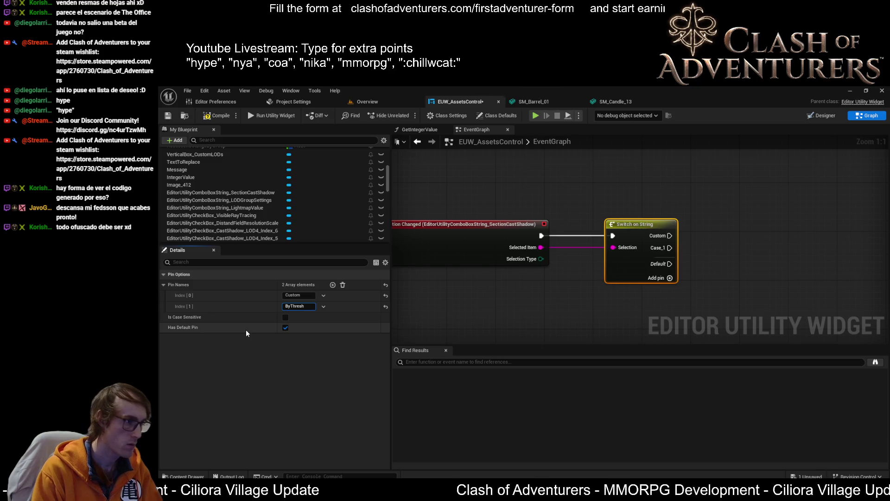
{"action": "type", "text": "old"}
{"action": "key", "text": "Return"}
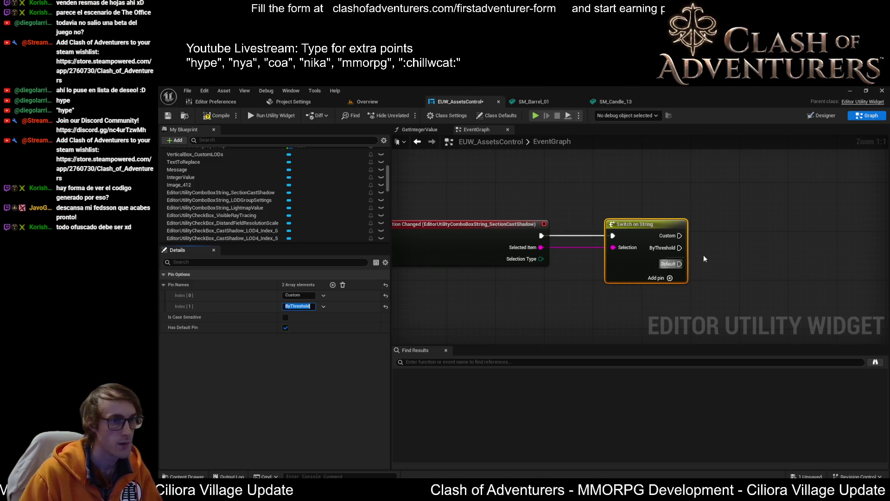
{"action": "left_click_drag", "start_coordinate": [711, 255], "coordinate": [538, 254]}
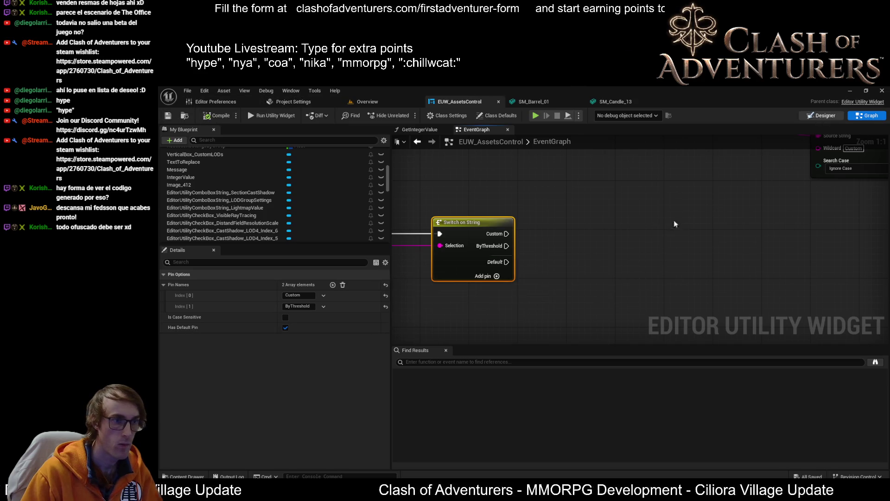
{"action": "key", "text": "ctrl+shift+d"}
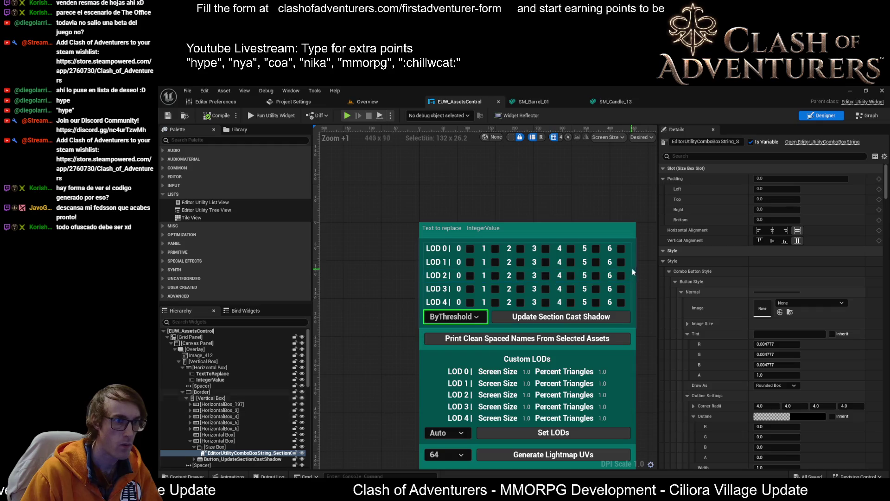
Step: Select the empty Horizontal Box below the five LOD rows in the Hierarchy and remove it
{"action": "left_click", "coordinate": [633, 257]}
{"action": "left_click", "coordinate": [213, 404]}
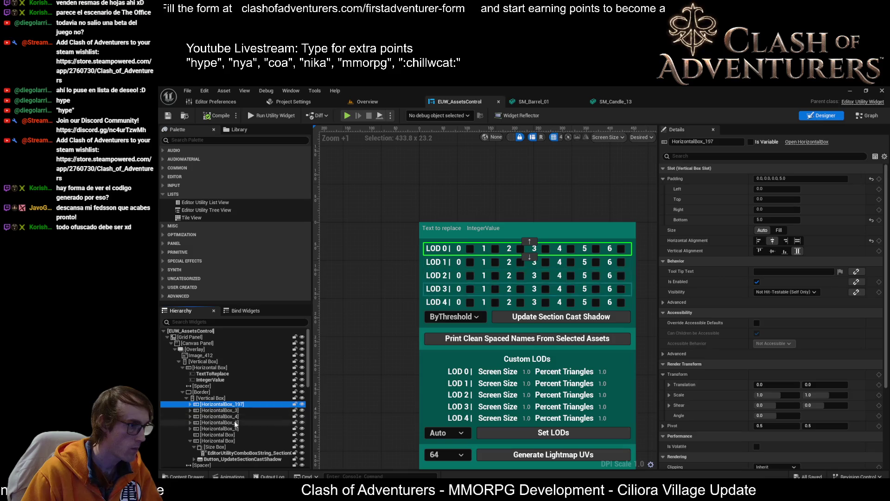
{"action": "left_click", "coordinate": [253, 428], "text": "shift"}
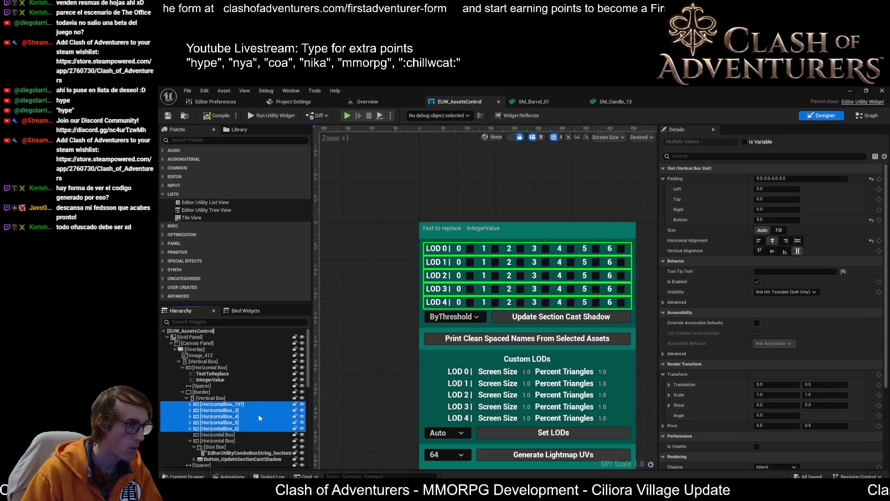
{"action": "left_click", "coordinate": [215, 436]}
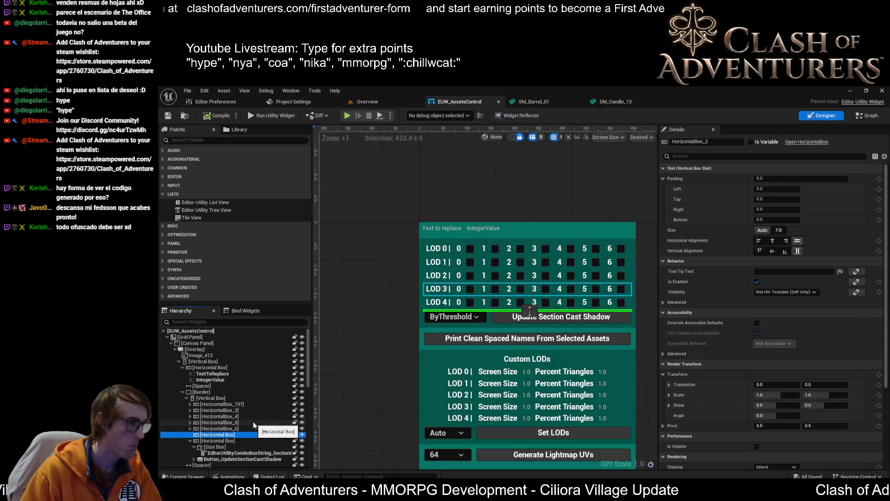
{"action": "key", "text": "ctrl+z"}
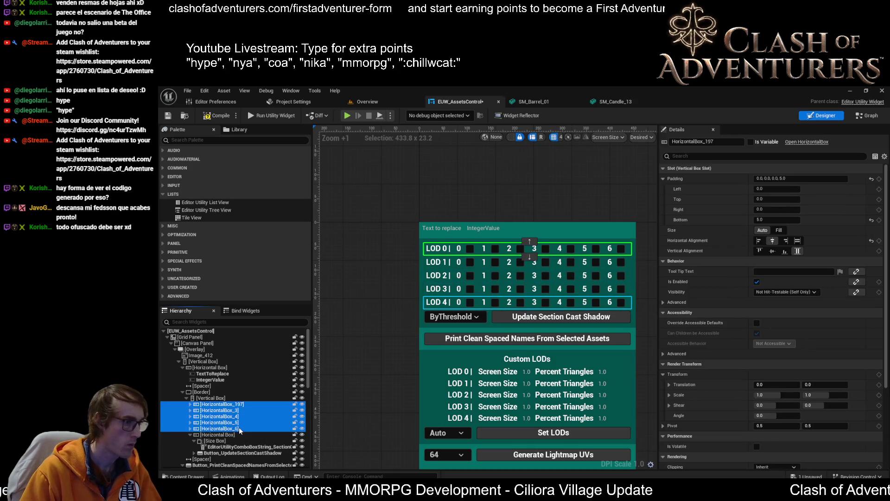
Step: Wrap the selected LOD cast-shadow rows in a new Vertical Box
{"action": "right_click", "coordinate": [238, 427]}
{"action": "mouse_move", "coordinate": [304, 381]}
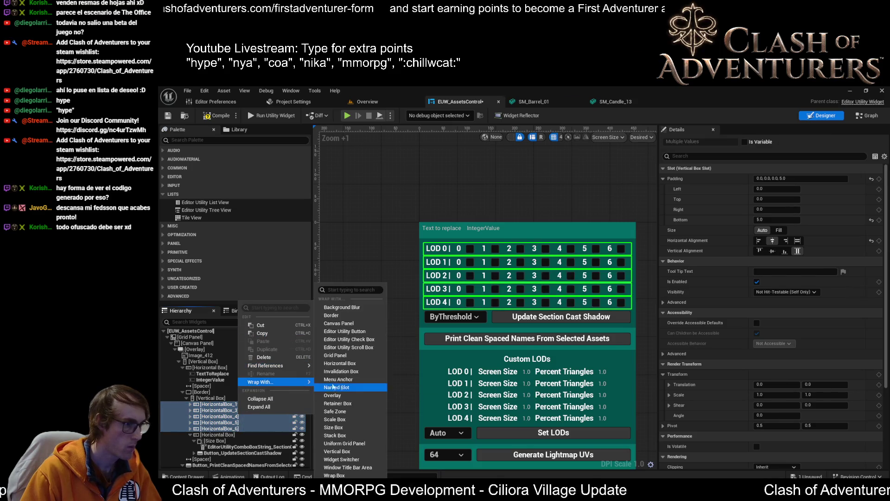
{"action": "left_click", "coordinate": [362, 447]}
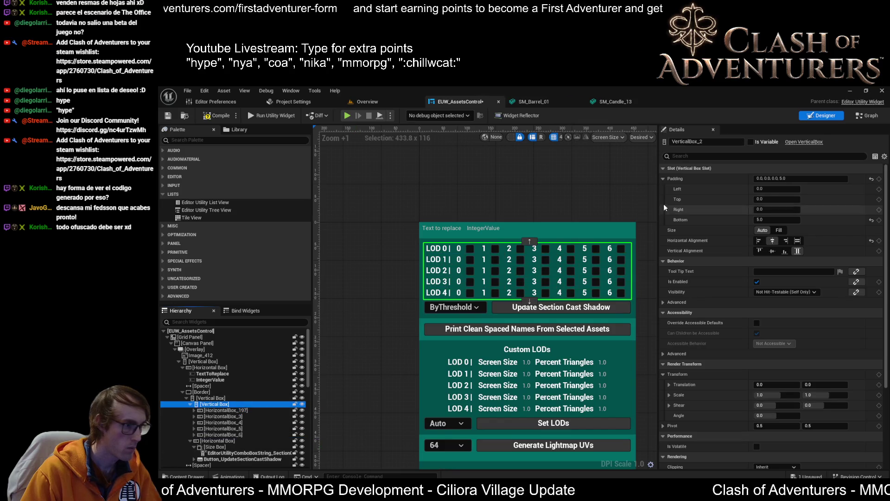
Step: Rename the vertical box VerticalBox_CustomCastShadowSections and save the widget
{"action": "left_click", "coordinate": [722, 141]}
{"action": "type", "text": "VerticalBox_Custon"}
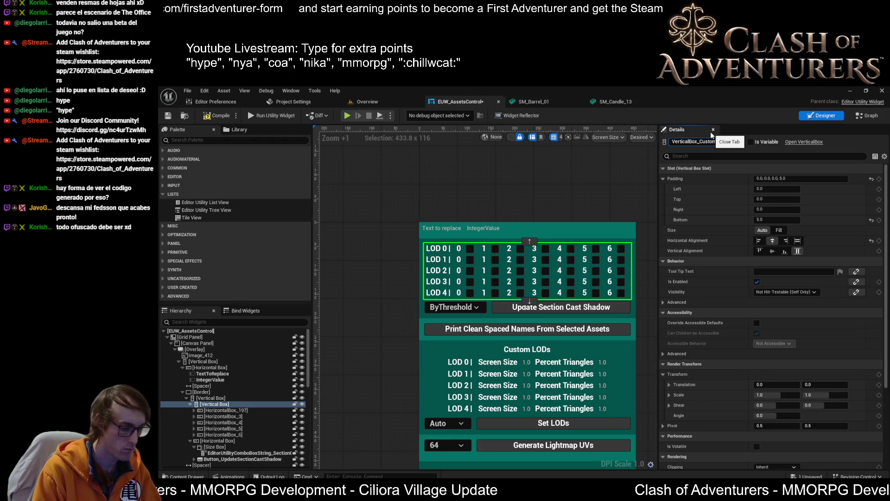
{"action": "key", "text": "Return"}
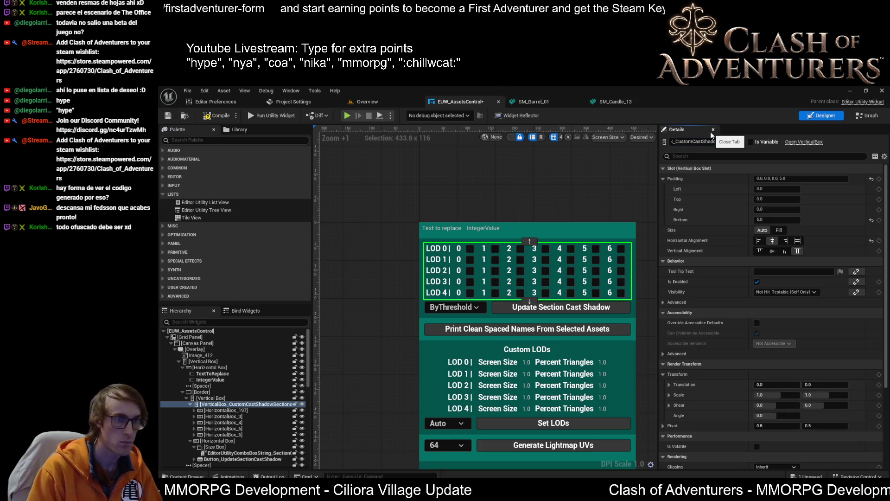
{"action": "left_click", "coordinate": [168, 116]}
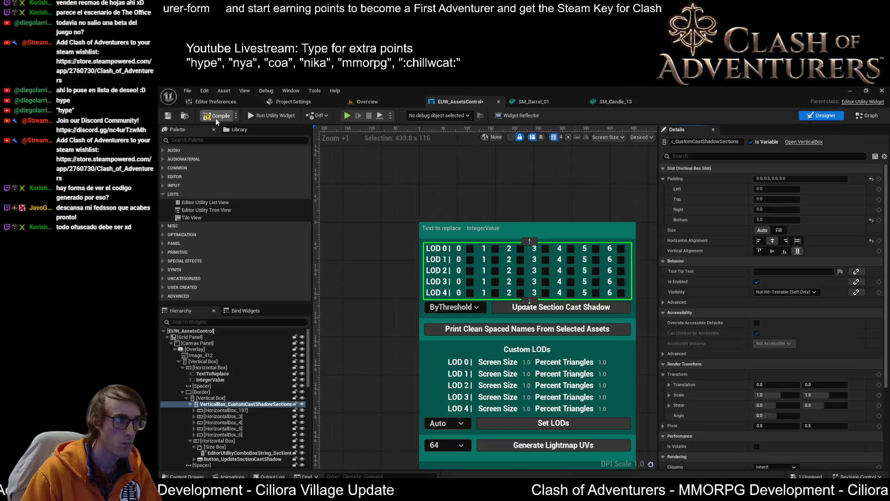
{"action": "key", "text": "ctrl+s"}
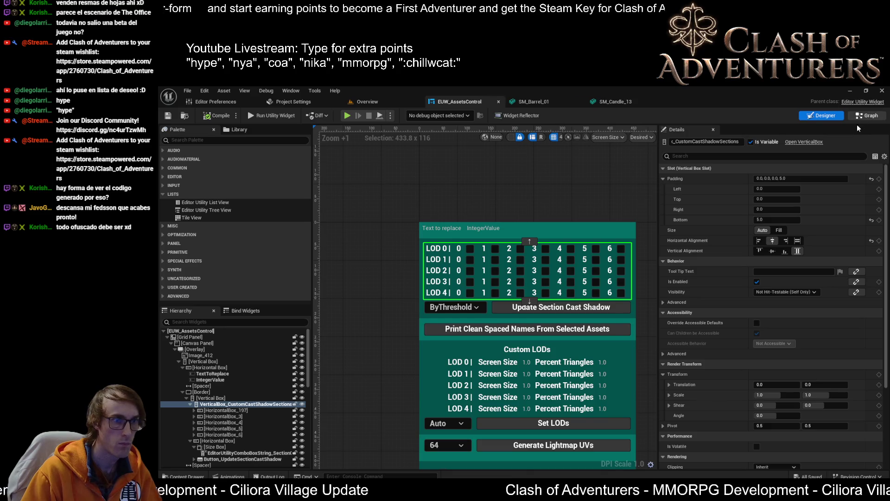
Step: Add a section box getter with a Set Visibility node driven by the Custom case
{"action": "left_click", "coordinate": [864, 116]}
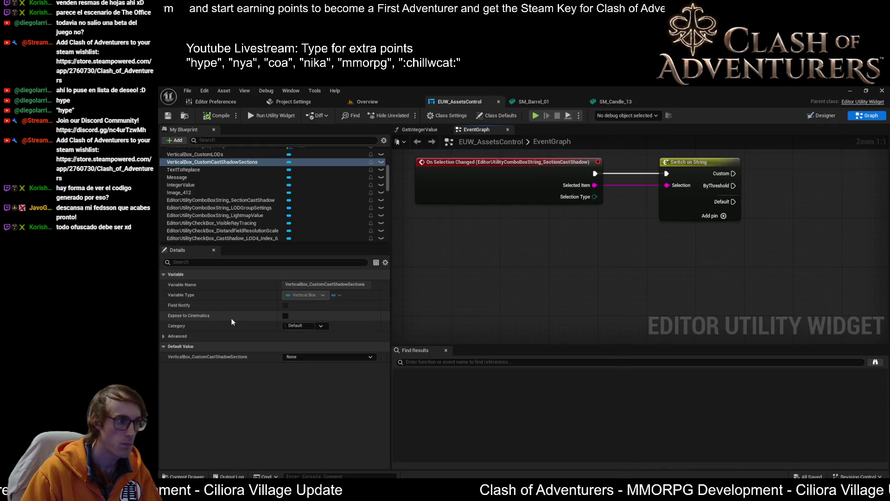
{"action": "left_click", "coordinate": [251, 162]}
{"action": "mouse_move", "coordinate": [812, 241]}
{"action": "left_mouse_down"}
{"action": "mouse_move", "coordinate": [803, 222]}
{"action": "mouse_move", "coordinate": [584, 275]}
{"action": "mouse_move", "coordinate": [671, 258]}
{"action": "left_mouse_up"}
{"action": "left_click", "coordinate": [799, 236]}
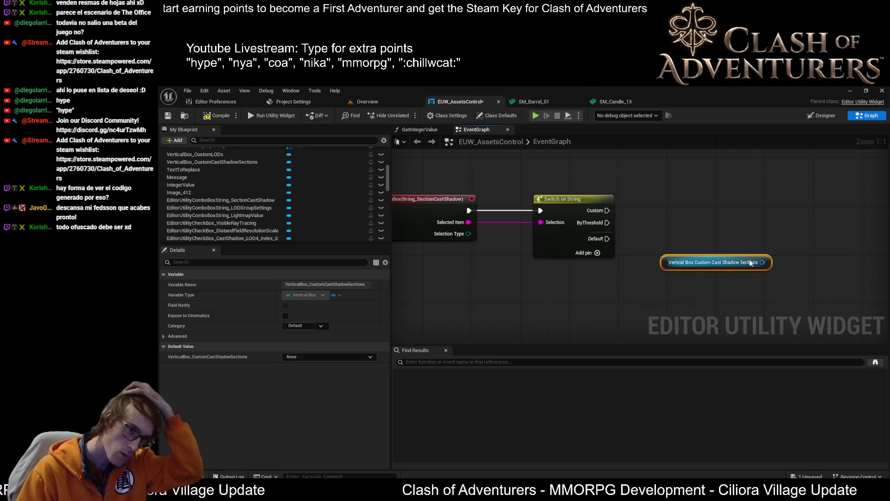
{"action": "left_click_drag", "start_coordinate": [763, 262], "coordinate": [787, 228]}
{"action": "type", "text": "set vii"}
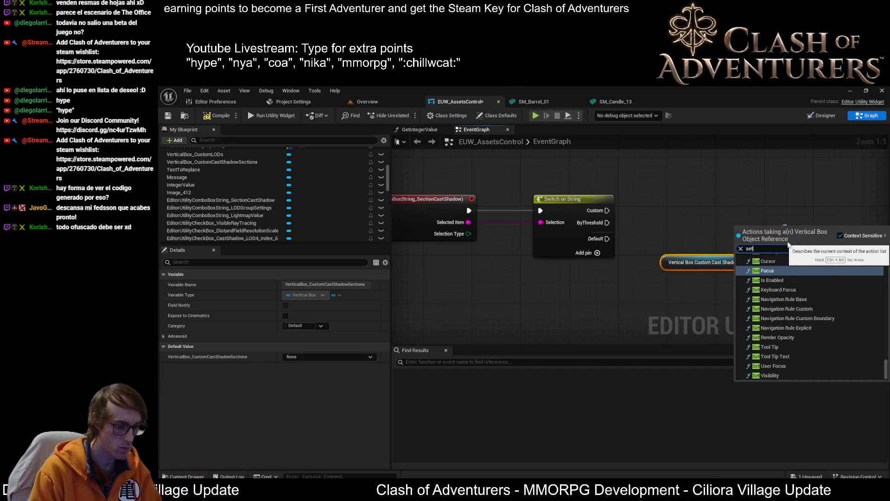
{"action": "key", "text": "BackSpace"}
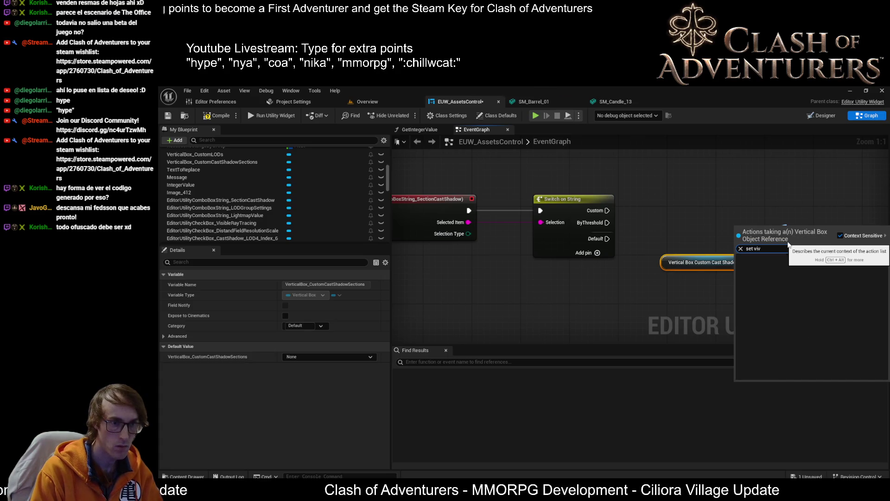
{"action": "left_click", "coordinate": [770, 311]}
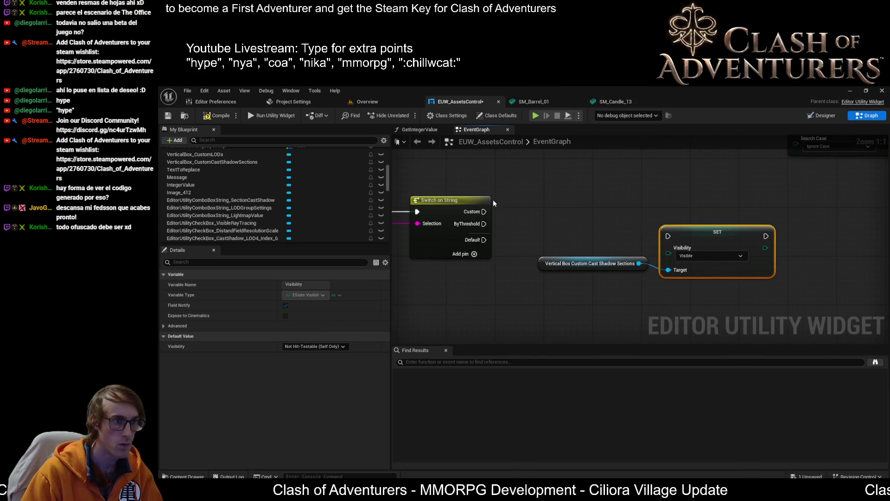
{"action": "left_click_drag", "start_coordinate": [651, 247], "coordinate": [668, 239]}
Step: Set the Custom setter's visibility to Not Hit-Testable (Self Only) and tidy the nodes
{"action": "mouse_move", "coordinate": [582, 257]}
{"action": "left_mouse_down"}
{"action": "mouse_move", "coordinate": [675, 291]}
{"action": "mouse_move", "coordinate": [701, 286]}
{"action": "left_mouse_up"}
{"action": "left_click", "coordinate": [705, 237], "text": "shift"}
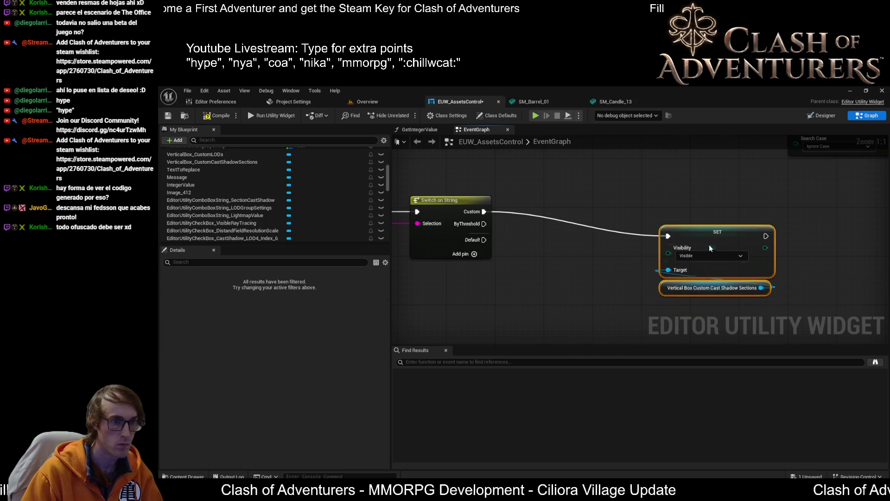
{"action": "left_click_drag", "start_coordinate": [689, 237], "coordinate": [682, 234]}
{"action": "left_click_drag", "start_coordinate": [684, 196], "coordinate": [685, 310]}
{"action": "left_click_drag", "start_coordinate": [695, 239], "coordinate": [677, 216]}
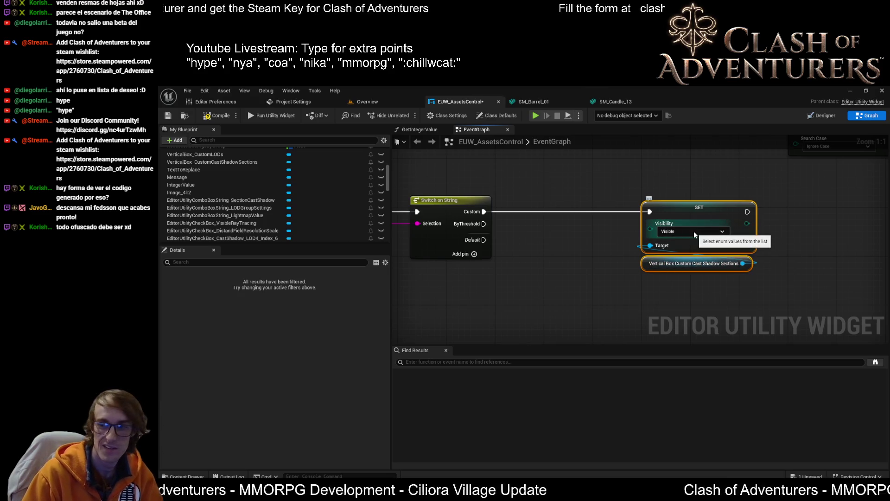
{"action": "left_click", "coordinate": [693, 231]}
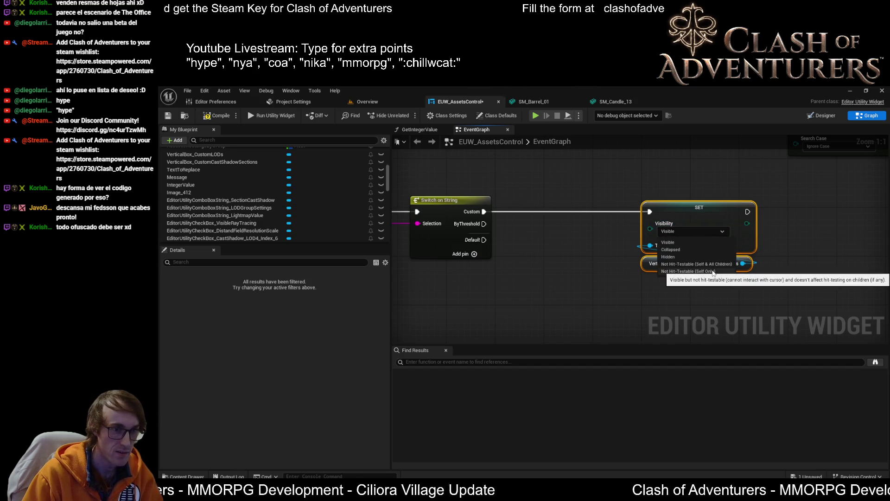
{"action": "left_click", "coordinate": [713, 272]}
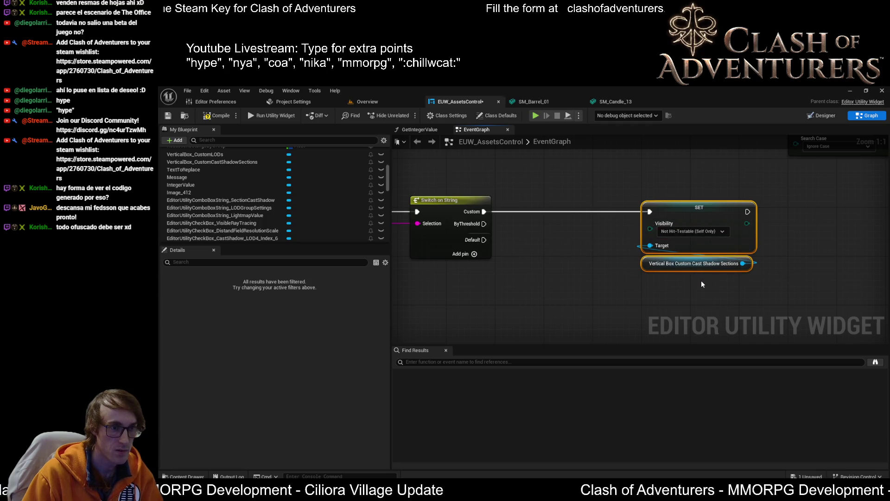
{"action": "left_click_drag", "start_coordinate": [688, 218], "coordinate": [682, 175]}
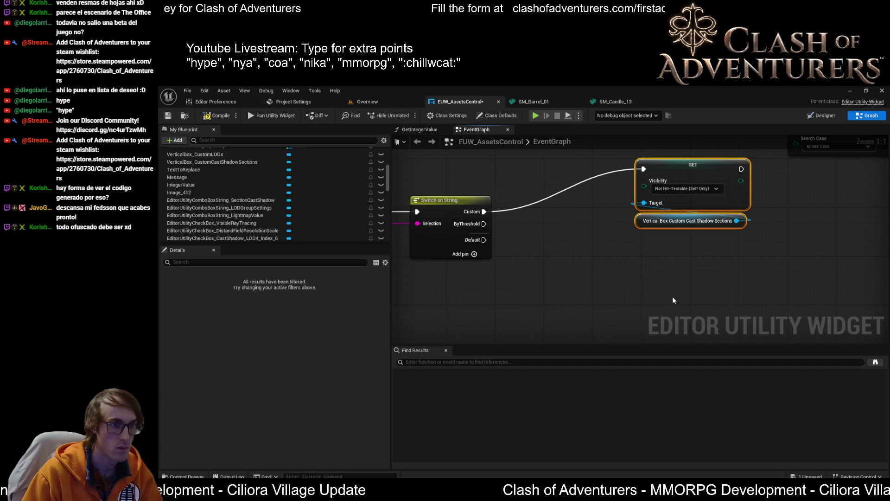
Step: Duplicate the setter pair, set it to Collapsed, wire it to ByThreshold, and compile
{"action": "left_click", "coordinate": [635, 208]}
{"action": "left_click_drag", "start_coordinate": [631, 239], "coordinate": [737, 145]}
{"action": "key", "text": "ctrl+c"}
{"action": "key", "text": "ctrl+v"}
{"action": "mouse_move", "coordinate": [650, 256]}
{"action": "left_mouse_down"}
{"action": "mouse_move", "coordinate": [640, 237]}
{"action": "mouse_move", "coordinate": [628, 235]}
{"action": "left_mouse_up"}
{"action": "left_click", "coordinate": [652, 263]}
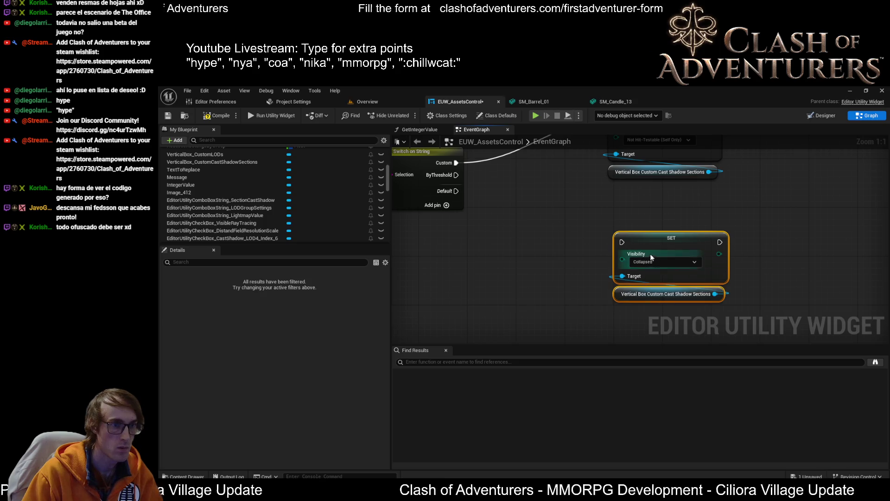
{"action": "left_click_drag", "start_coordinate": [649, 259], "coordinate": [650, 251]}
{"action": "left_click_drag", "start_coordinate": [456, 175], "coordinate": [621, 247]}
{"action": "scroll", "coordinate": [627, 234], "scroll_direction": "down", "scroll_amount": 1}
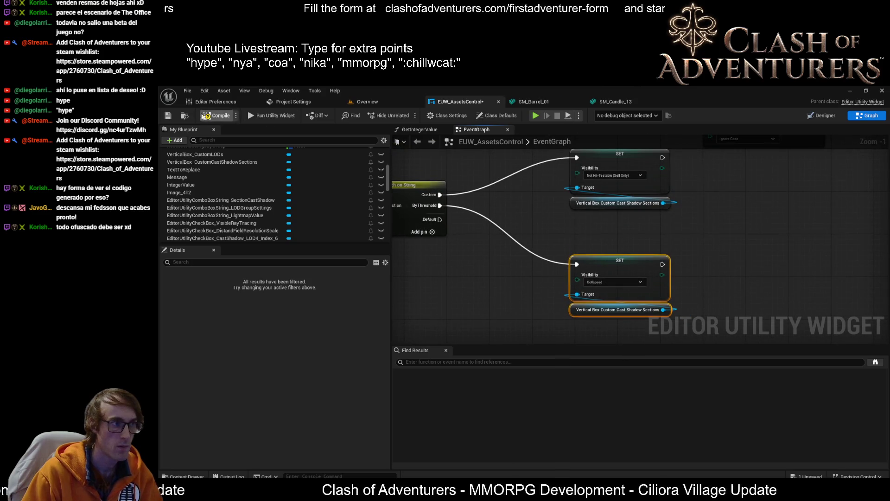
{"action": "left_click", "coordinate": [216, 115]}
{"action": "scroll", "coordinate": [580, 225], "scroll_direction": "down", "scroll_amount": 4}
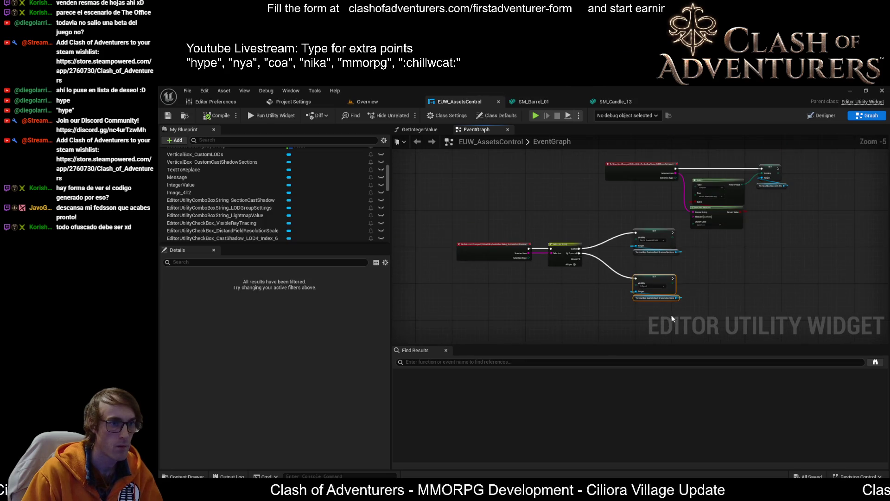
Step: Duplicate the top Set Visibility node and chain it after the original
{"action": "mouse_move", "coordinate": [489, 242]}
{"action": "left_mouse_down"}
{"action": "mouse_move", "coordinate": [673, 297]}
{"action": "mouse_move", "coordinate": [620, 283]}
{"action": "mouse_move", "coordinate": [638, 285]}
{"action": "mouse_move", "coordinate": [633, 295]}
{"action": "left_mouse_up"}
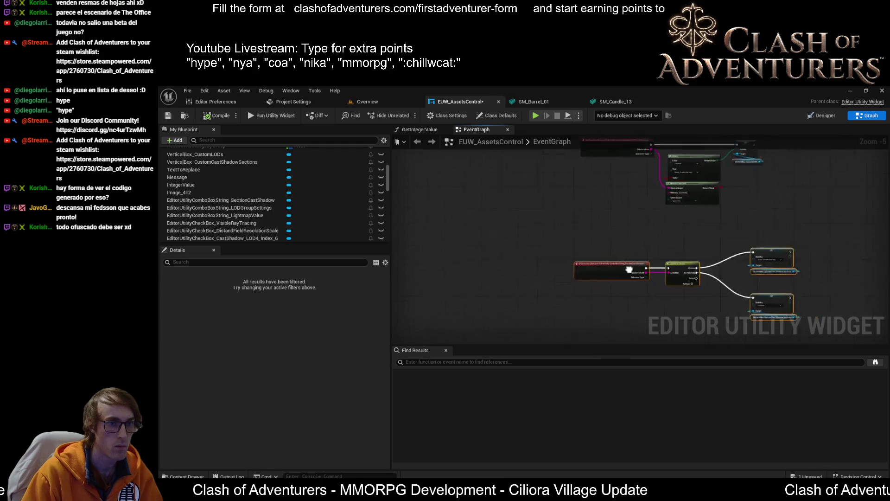
{"action": "scroll", "coordinate": [611, 227], "scroll_direction": "up", "scroll_amount": 4}
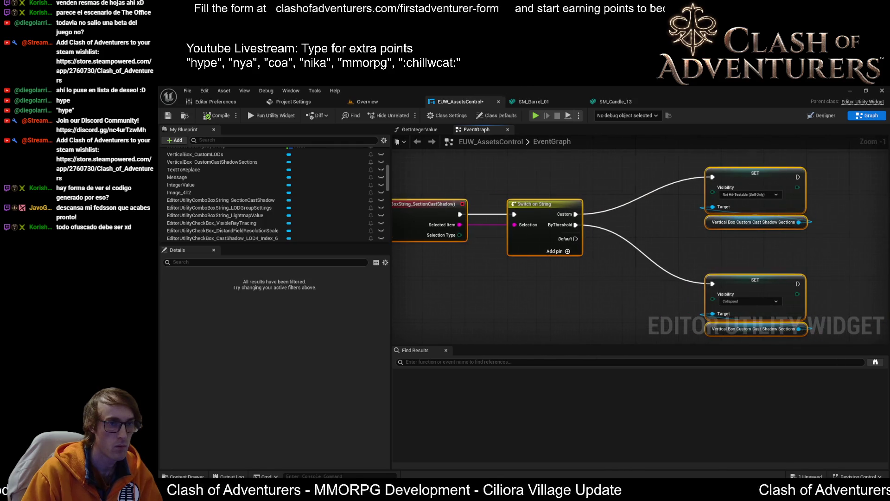
{"action": "left_click_drag", "start_coordinate": [611, 228], "coordinate": [420, 216]}
{"action": "left_click", "coordinate": [582, 162]}
{"action": "key", "text": "ctrl+c"}
{"action": "key", "text": "ctrl+v"}
{"action": "mouse_move", "coordinate": [751, 199]}
{"action": "left_mouse_down"}
{"action": "mouse_move", "coordinate": [742, 160]}
{"action": "mouse_move", "coordinate": [743, 170]}
{"action": "left_mouse_up"}
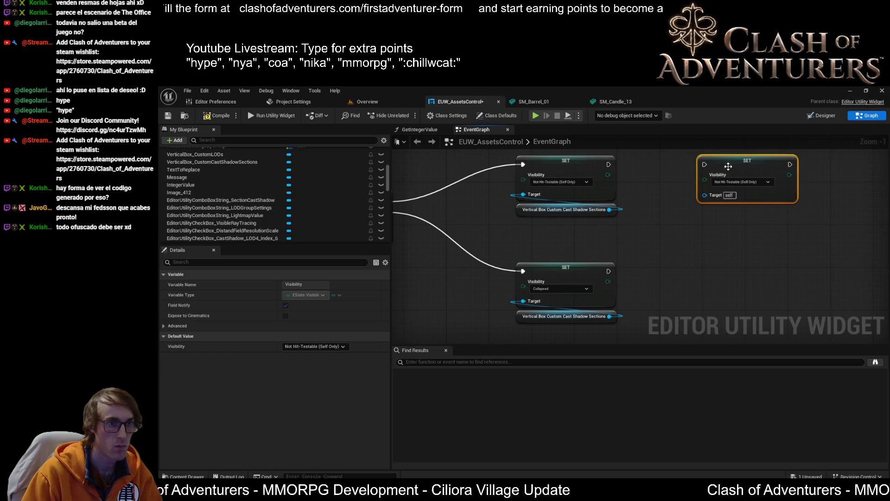
{"action": "mouse_move", "coordinate": [615, 164]}
{"action": "left_mouse_down"}
{"action": "mouse_move", "coordinate": [630, 173]}
{"action": "mouse_move", "coordinate": [705, 164]}
{"action": "left_mouse_up"}
Step: Set the new node's visibility to Collapsed, then compile and save
{"action": "left_click", "coordinate": [743, 182]}
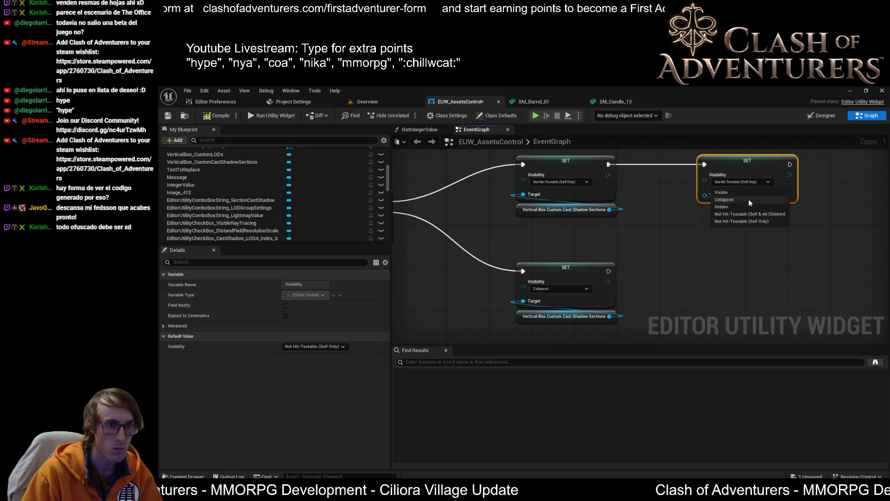
{"action": "left_click", "coordinate": [734, 200]}
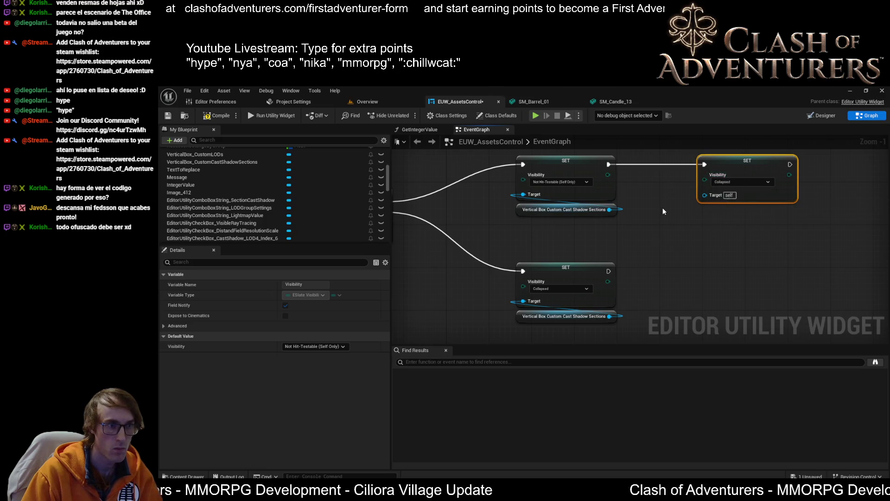
{"action": "left_click", "coordinate": [169, 115]}
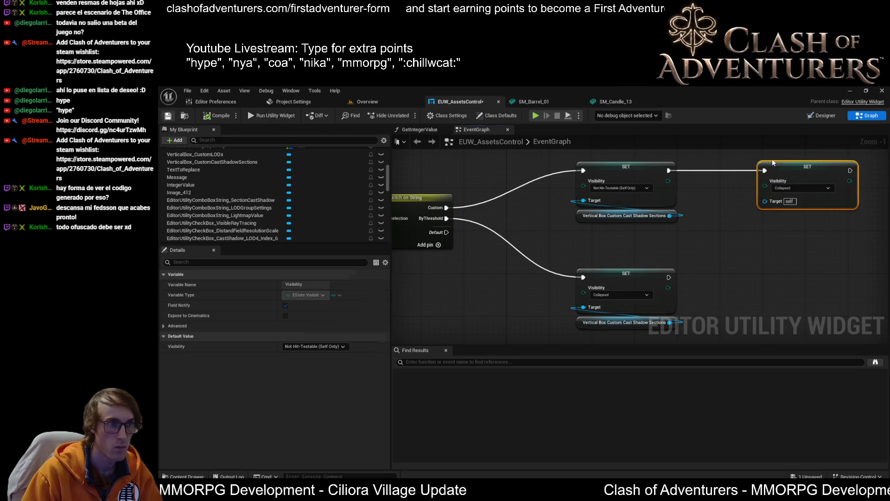
{"action": "left_click", "coordinate": [823, 115]}
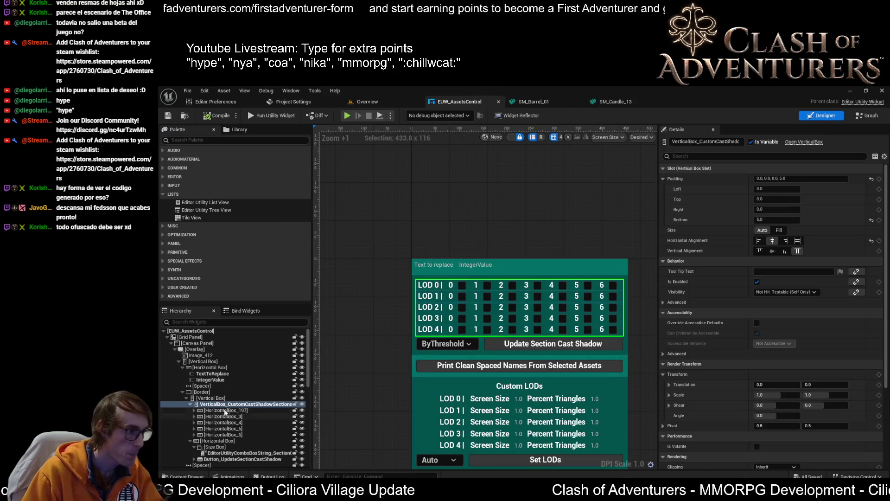
Step: Paste a copy of the LOD 4 row into the parent Vertical Box below the checkbox grid
{"action": "left_click", "coordinate": [213, 400]}
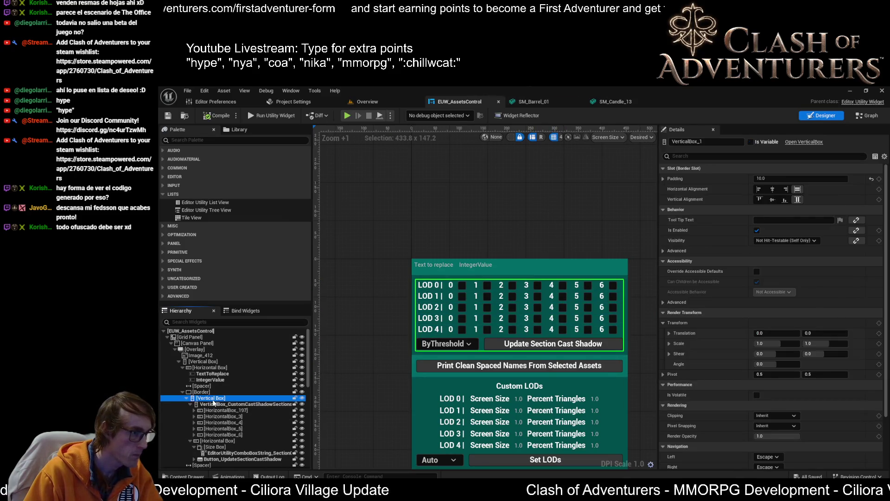
{"action": "left_click", "coordinate": [226, 436]}
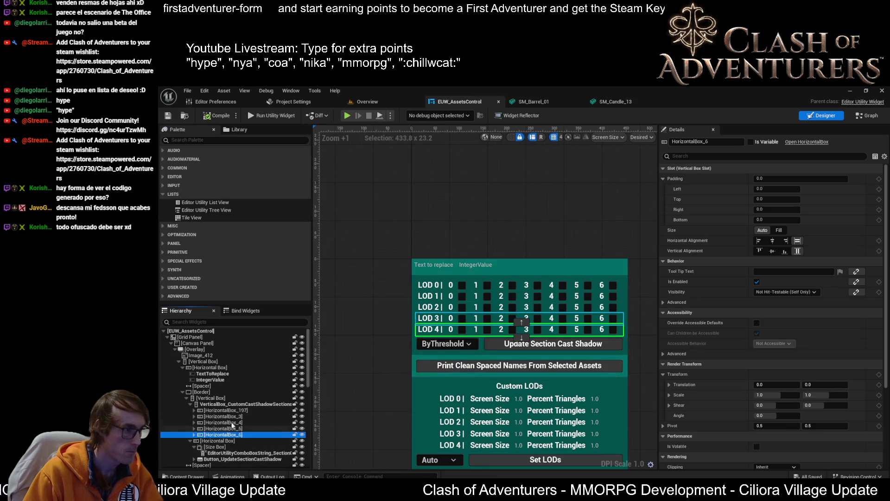
{"action": "left_click", "coordinate": [220, 404]}
{"action": "left_click", "coordinate": [214, 398]}
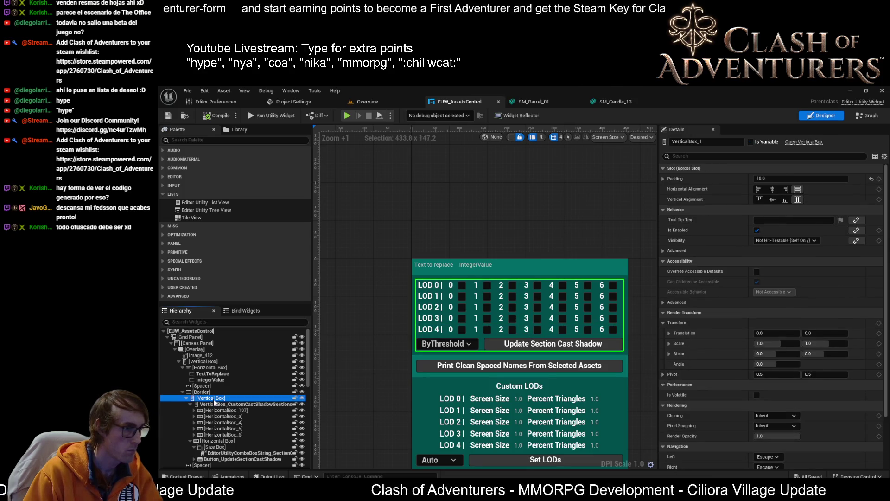
{"action": "key", "text": "ctrl+v"}
{"action": "left_click_drag", "start_coordinate": [218, 452], "coordinate": [224, 428]}
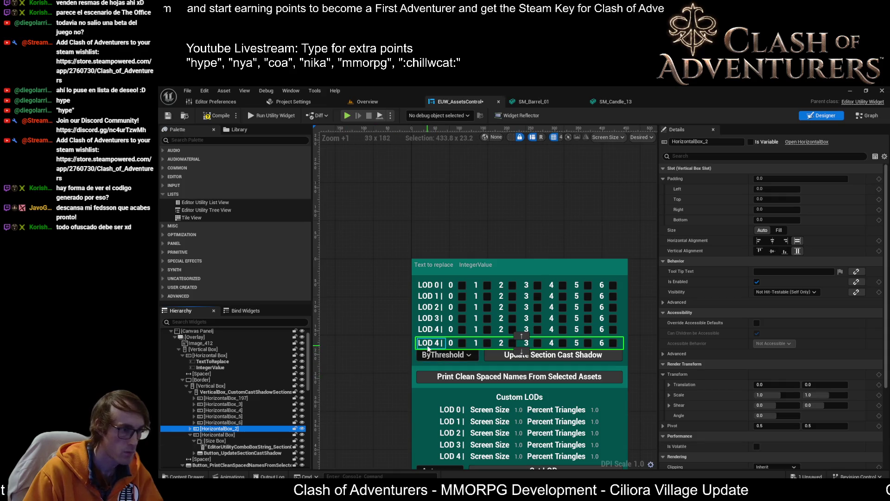
Step: Delete all number texts and checkboxes from the copied row
{"action": "left_click", "coordinate": [190, 429]}
{"action": "scroll", "coordinate": [224, 419], "scroll_direction": "down", "scroll_amount": 2}
{"action": "scroll", "coordinate": [223, 419], "scroll_direction": "down", "scroll_amount": 4}
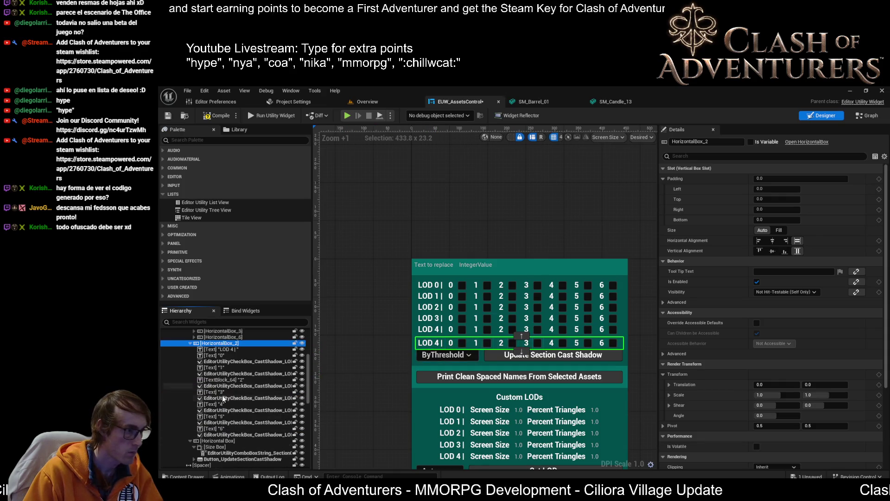
{"action": "left_click", "coordinate": [230, 434]}
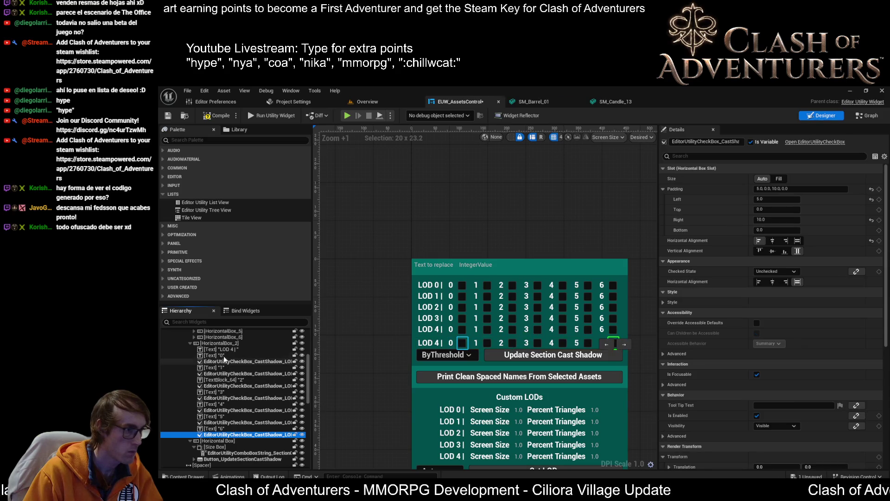
{"action": "left_click", "coordinate": [228, 356], "text": "shift"}
{"action": "key", "text": "Delete"}
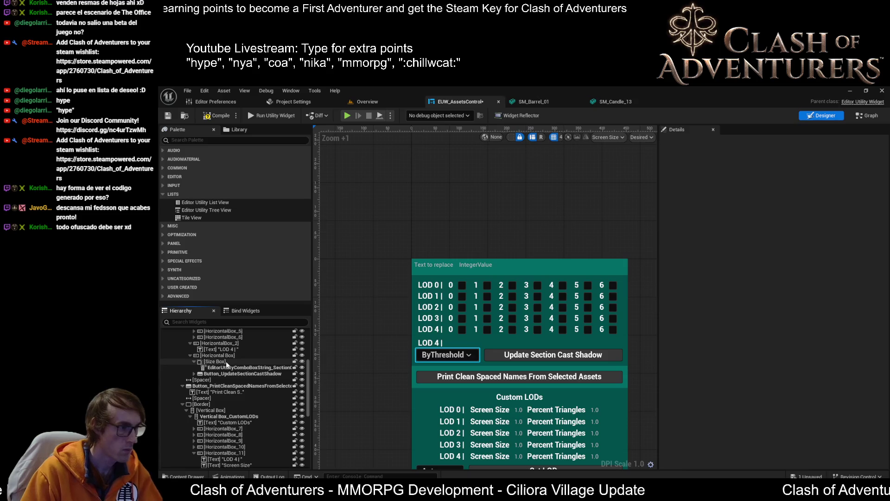
Step: Give the HorizontalBox_2 row a bottom padding of 5
{"action": "left_click", "coordinate": [429, 343]}
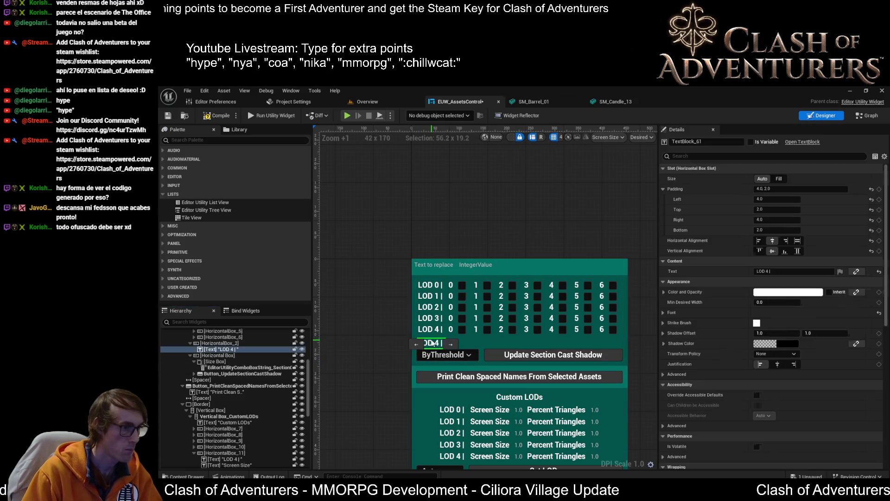
{"action": "scroll", "coordinate": [439, 352], "scroll_direction": "up", "scroll_amount": 3}
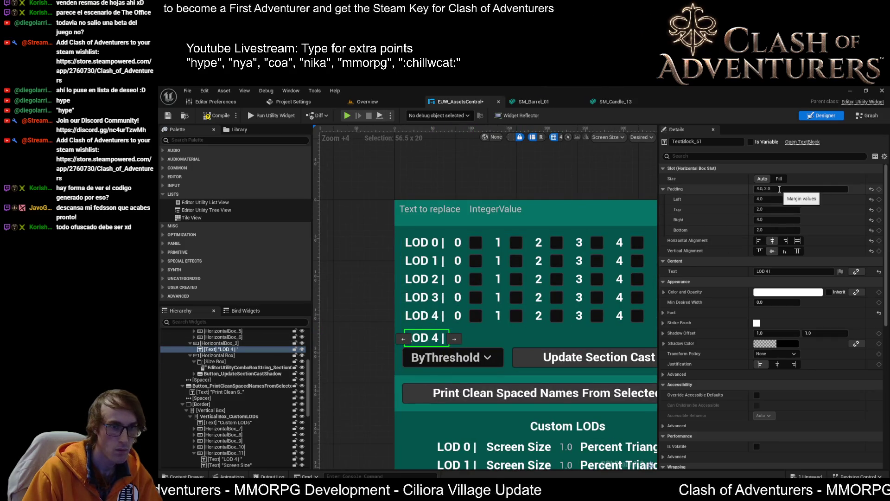
{"action": "left_click", "coordinate": [505, 331]}
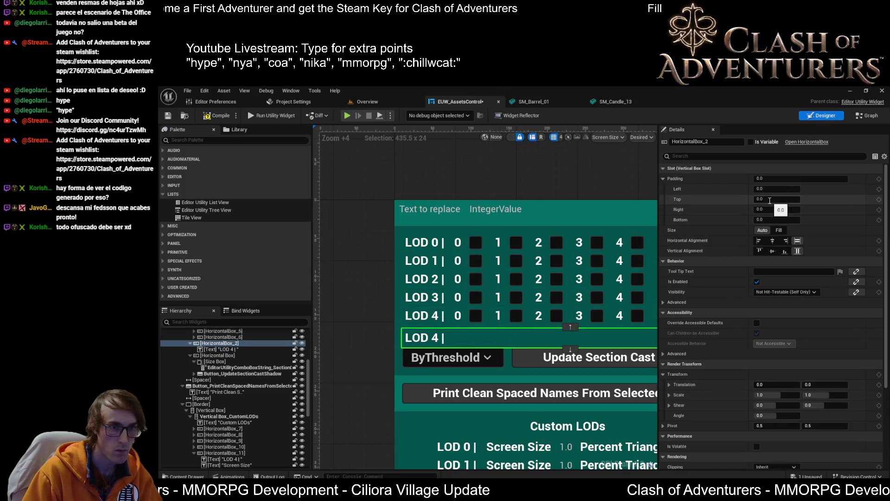
{"action": "left_click", "coordinate": [777, 219]}
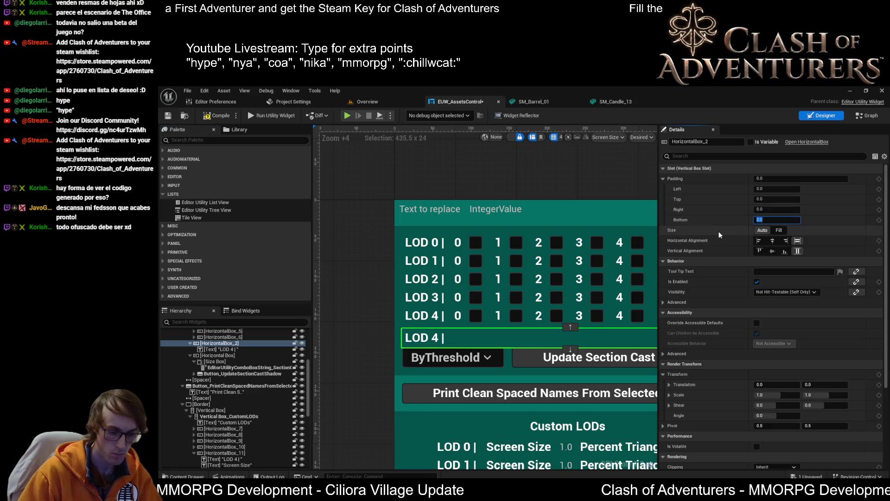
{"action": "type", "text": "5"}
{"action": "key", "text": "Return"}
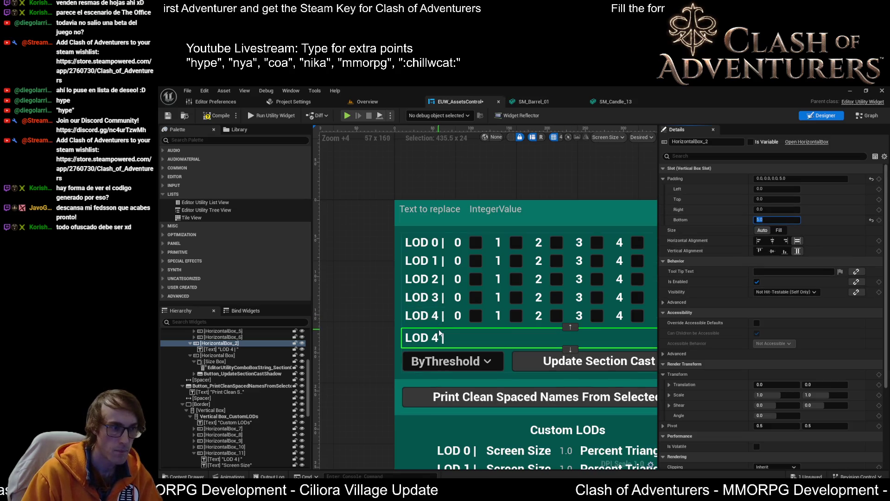
Step: Change the row's label text to 'Screensize threshold value'
{"action": "left_click", "coordinate": [436, 341]}
{"action": "left_click", "coordinate": [777, 270]}
{"action": "type", "text": "T"}
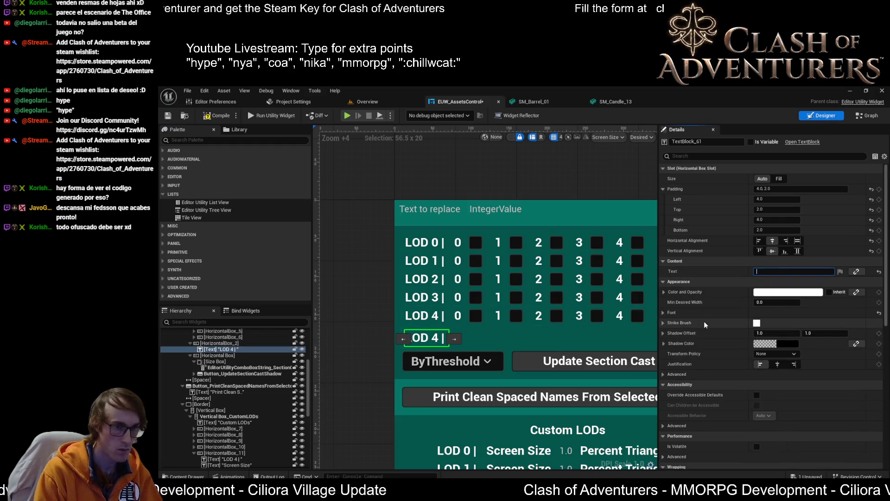
{"action": "type", "text": "Mi"}
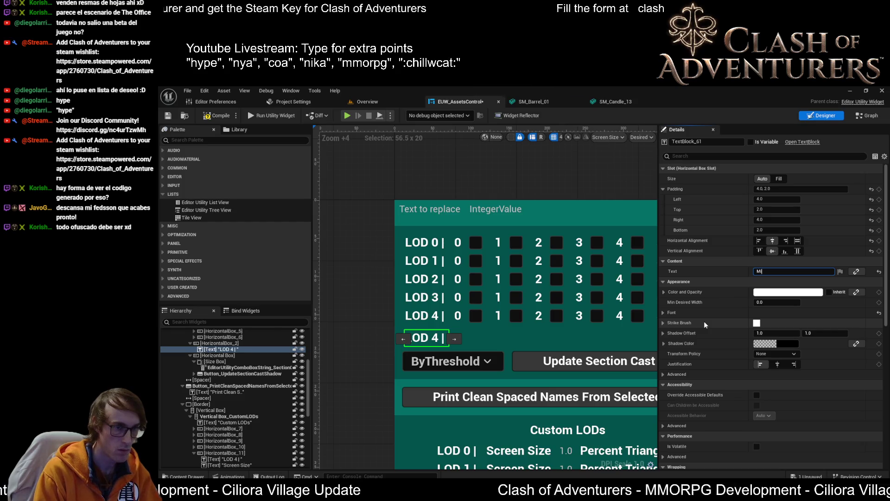
{"action": "type", "text": "nimu"}
{"action": "key", "text": "BackSpace"}
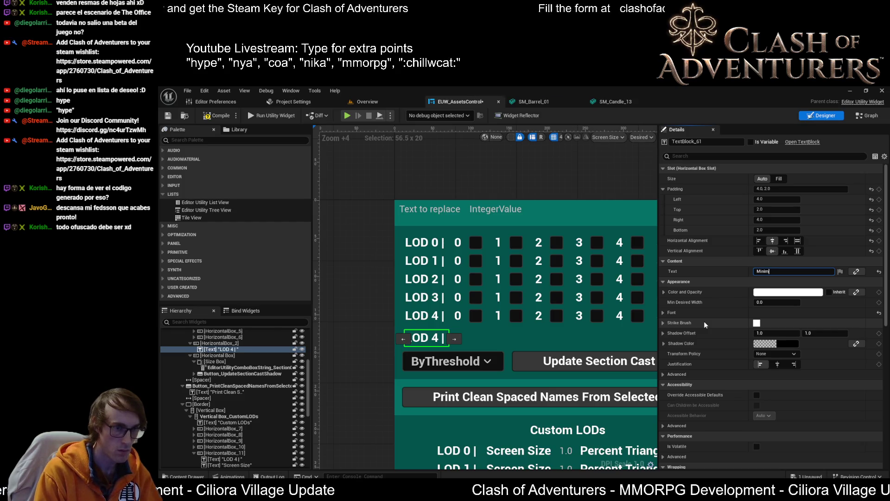
{"action": "key", "text": "ctrl+a"}
{"action": "key", "text": "BackSpace"}
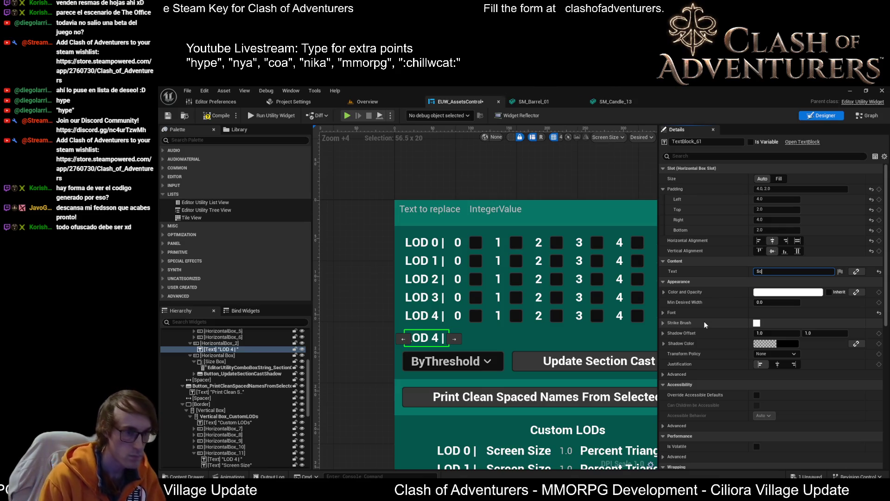
{"action": "type", "text": "creen"}
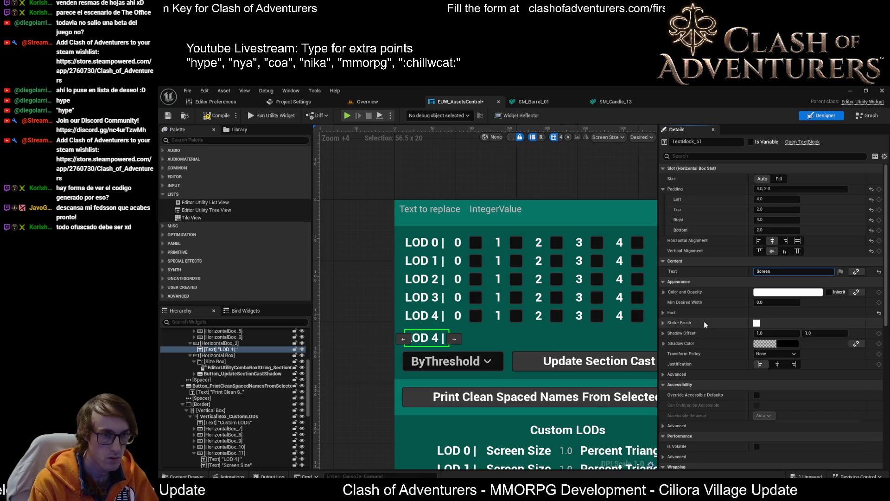
{"action": "type", "text": "msize th"}
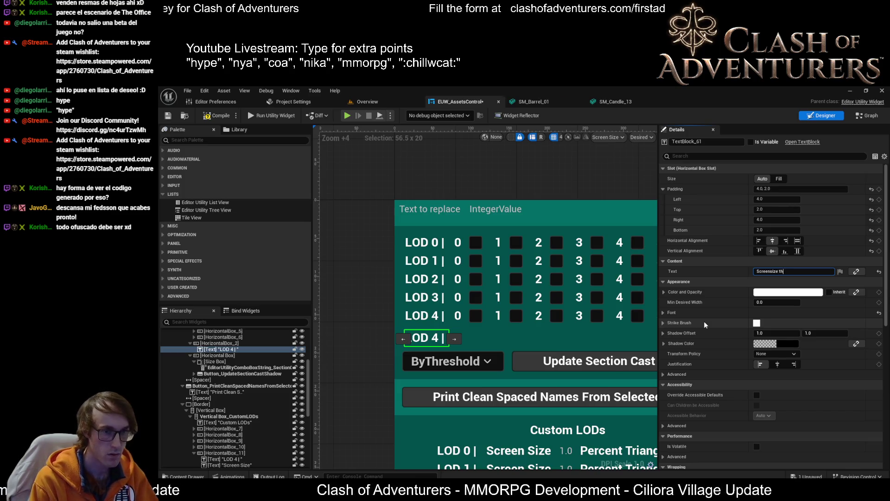
{"action": "key", "text": "BackSpace"}
{"action": "key", "text": "BackSpace"}
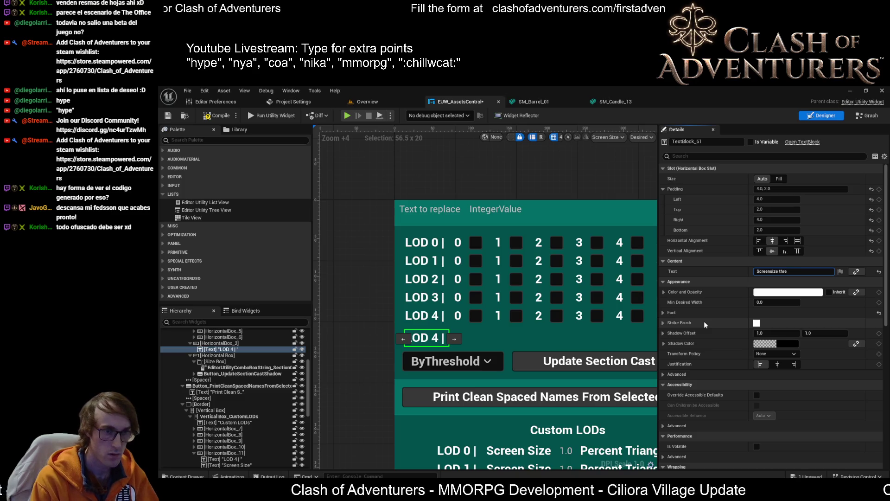
{"action": "type", "text": "sh"}
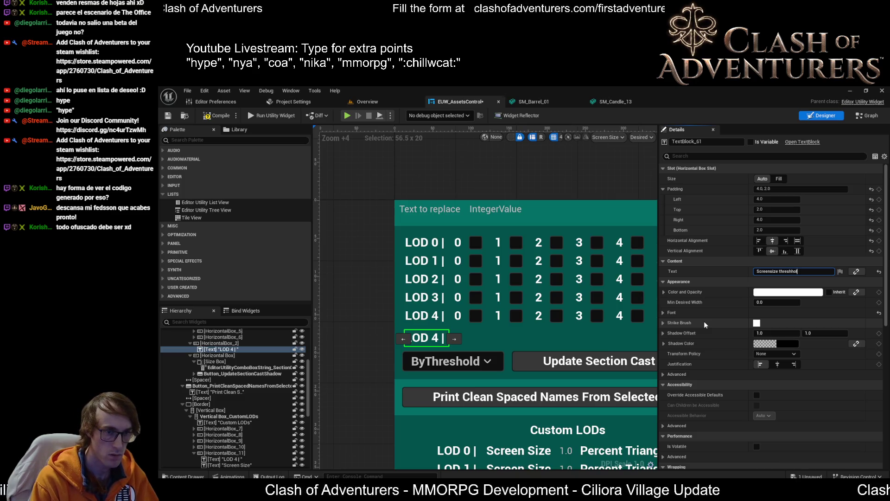
{"action": "type", "text": "old value"}
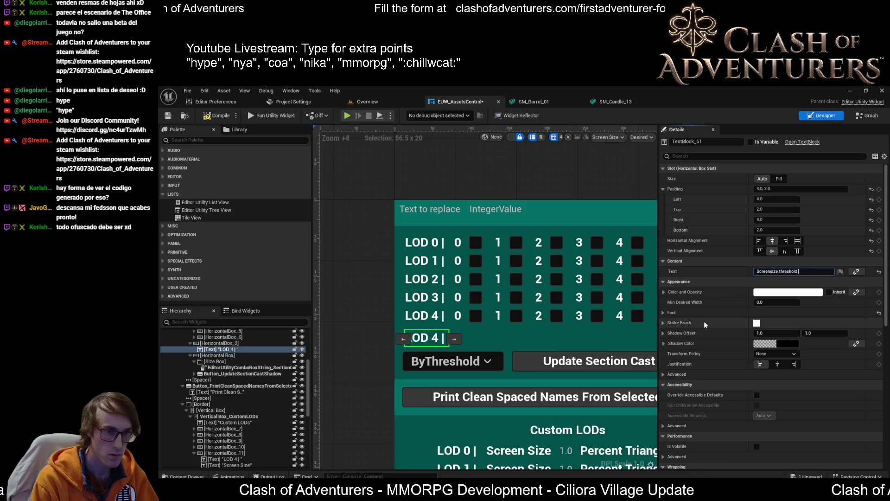
{"action": "key", "text": "Return"}
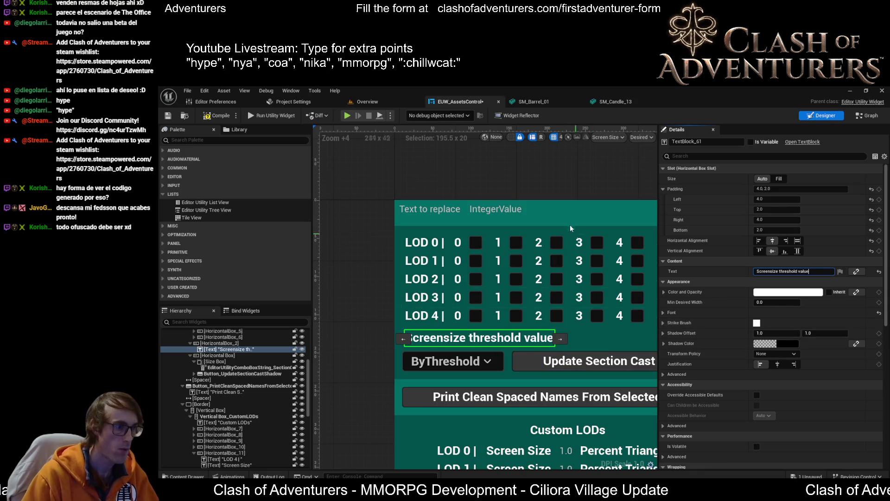
{"action": "left_click", "coordinate": [505, 215]}
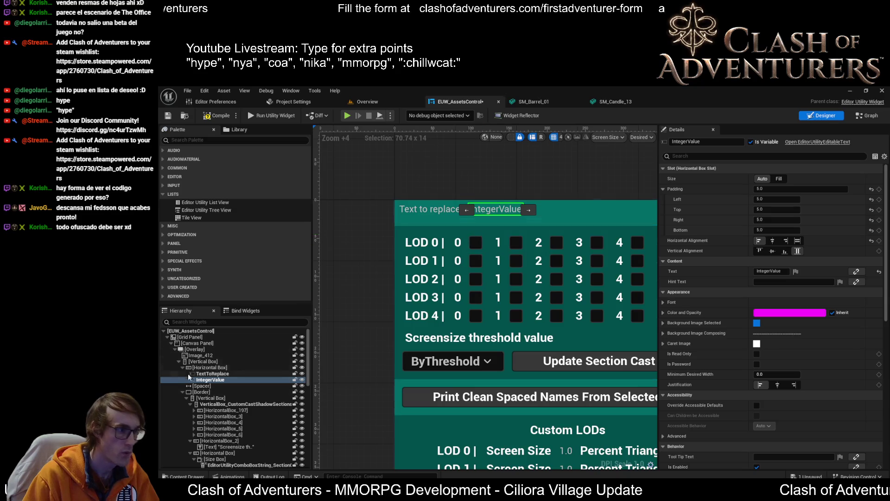
Step: Paste a copy of the IntegerValue field into the threshold row as IntegerValue_1
{"action": "left_click", "coordinate": [478, 338]}
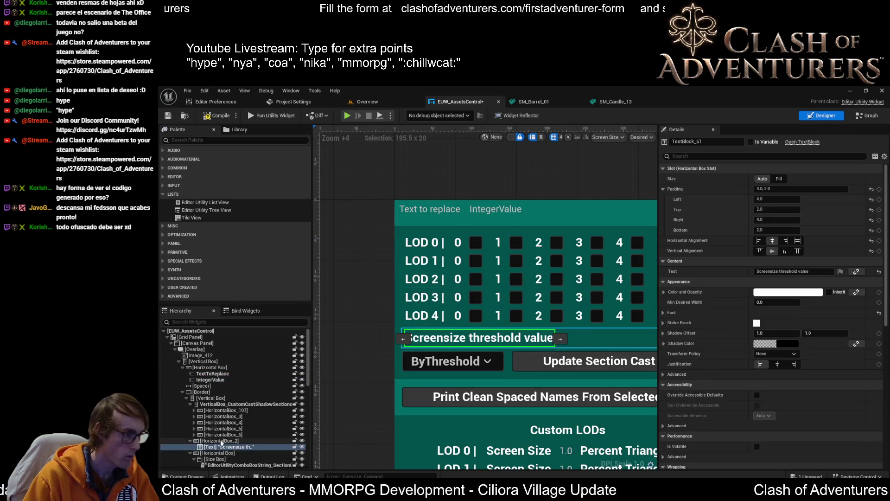
{"action": "key", "text": "ctrl+v"}
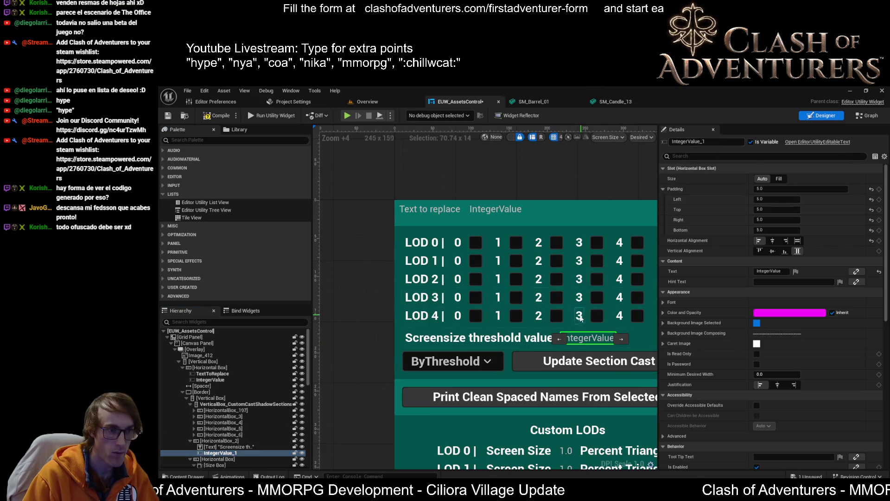
{"action": "left_click", "coordinate": [643, 340]}
{"action": "left_click", "coordinate": [604, 339]}
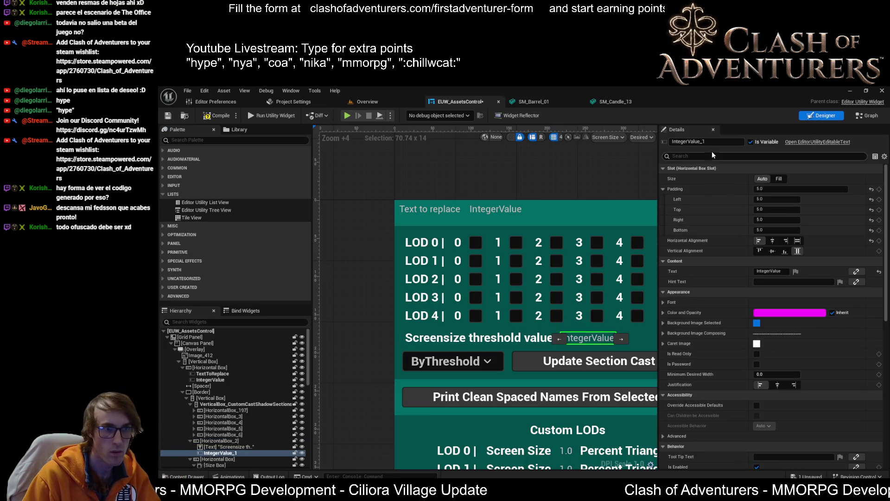
Step: Set IntegerValue_1's default text to 0.1 and compile the widget
{"action": "left_click", "coordinate": [766, 271]}
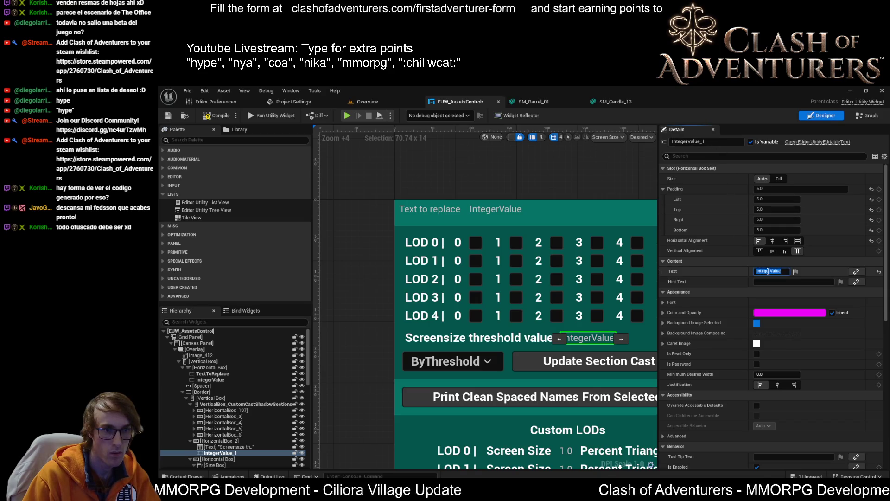
{"action": "type", "text": "0"}
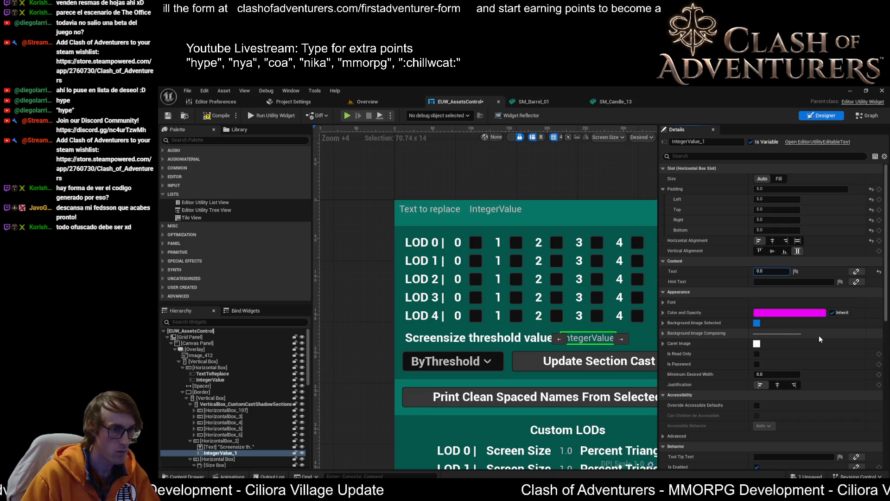
{"action": "type", "text": "5"}
{"action": "key", "text": "Return"}
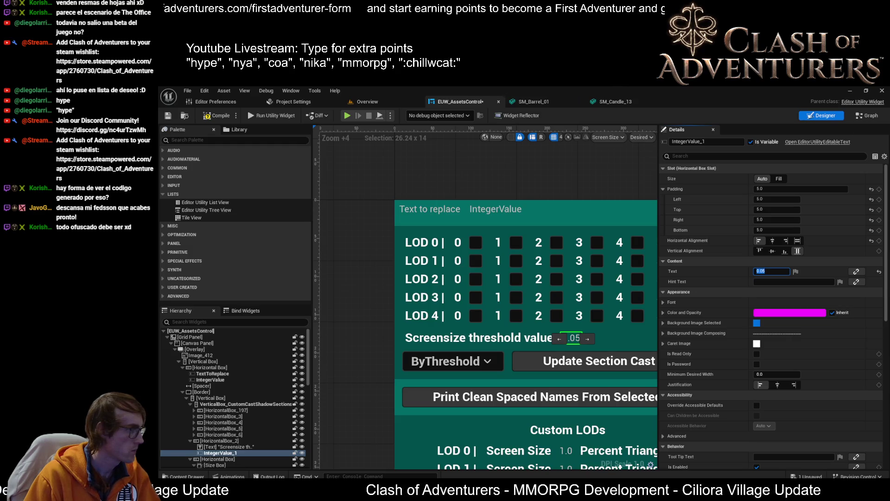
{"action": "left_click", "coordinate": [778, 272]}
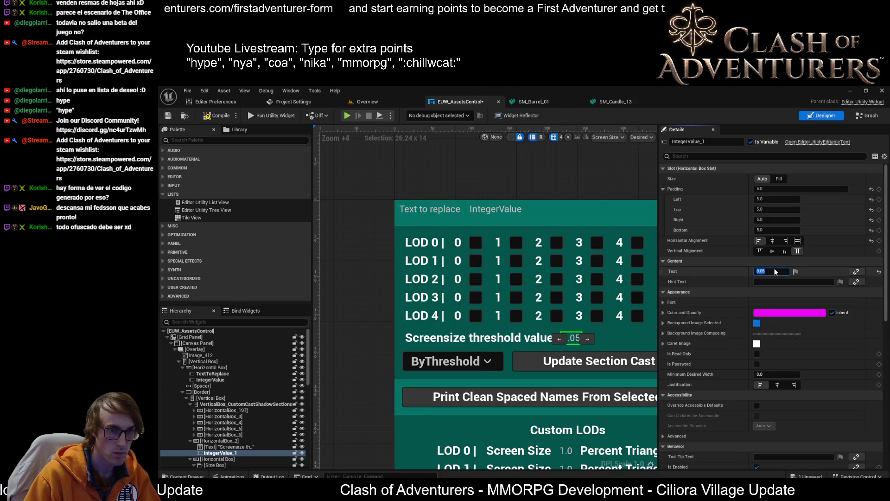
{"action": "key", "text": "BackSpace"}
{"action": "key", "text": "BackSpace"}
{"action": "type", "text": "1"}
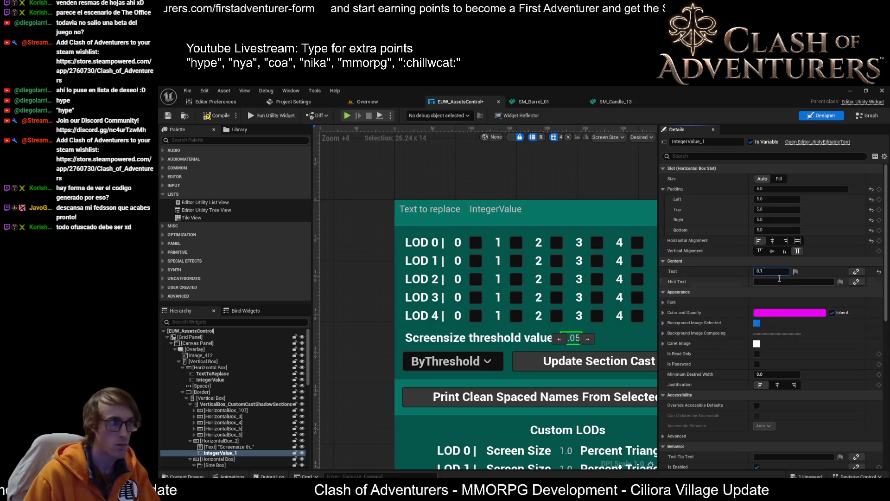
{"action": "left_click", "coordinate": [220, 117]}
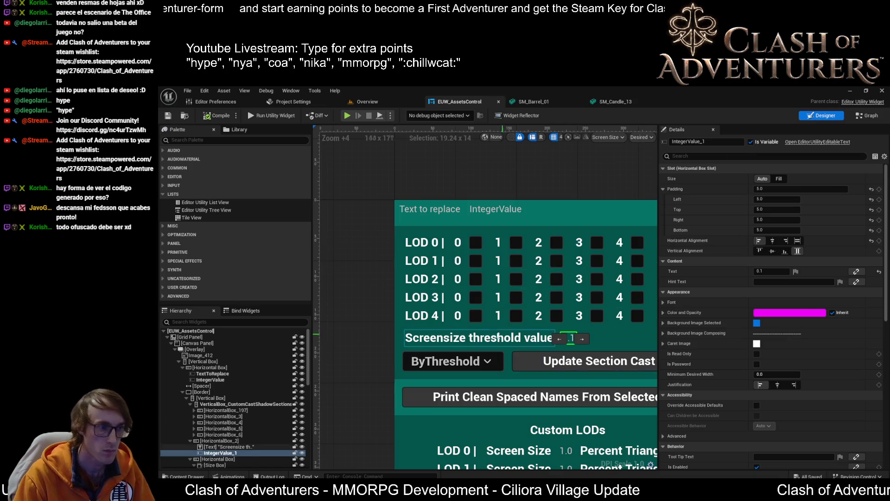
Step: Rename the threshold text widget to IntegerValue_CastShadowThreshold
{"action": "left_click", "coordinate": [709, 141]}
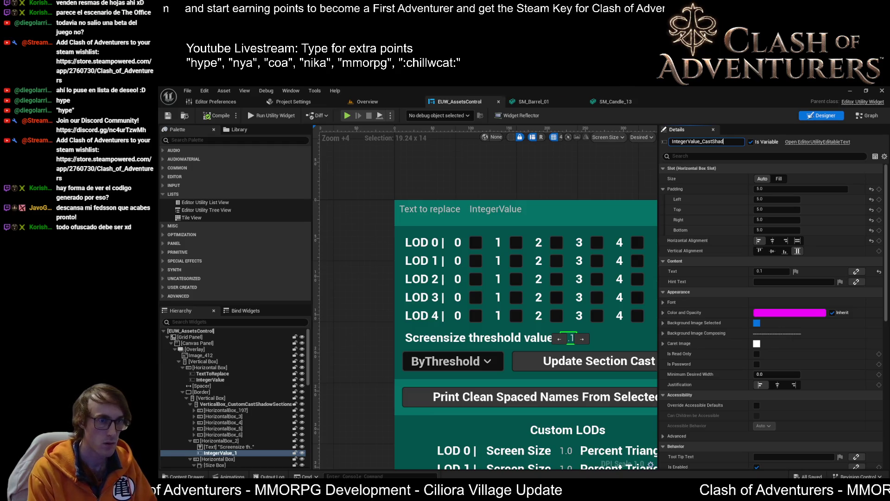
{"action": "type", "text": "hreshold"}
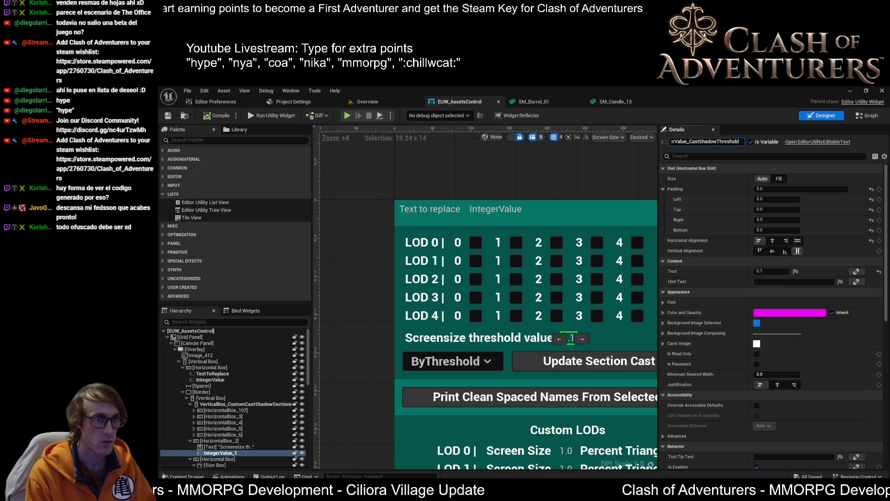
{"action": "double_click", "coordinate": [687, 142]}
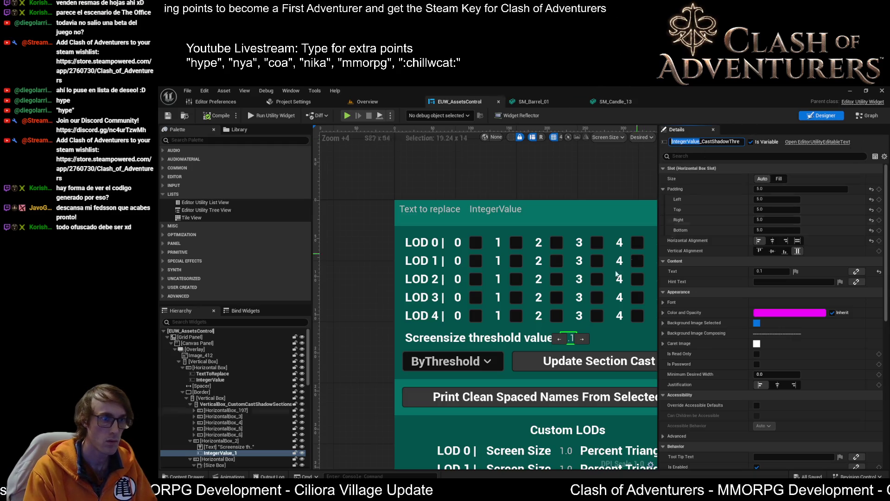
{"action": "left_click", "coordinate": [488, 211]}
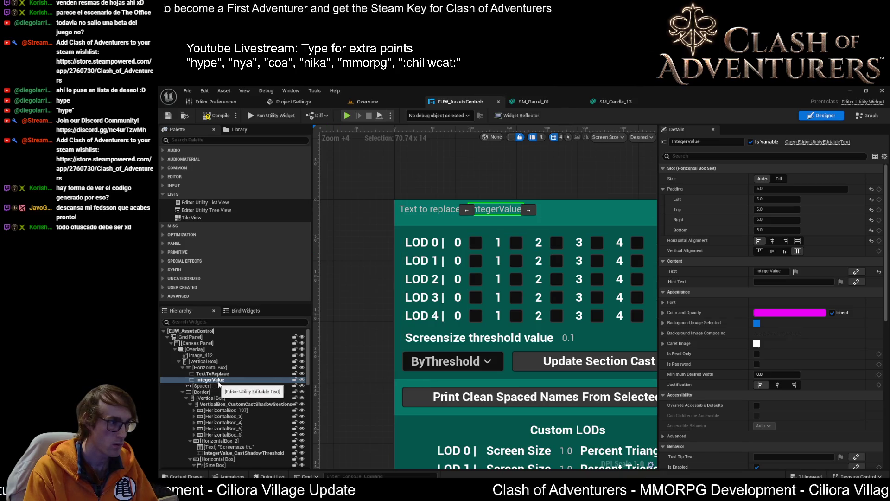
Step: Replace the IntegerValue prefix to make it EditableText_CastShadowThreshold, and save the widget
{"action": "left_click", "coordinate": [569, 338]}
{"action": "left_click", "coordinate": [702, 142]}
{"action": "key", "text": "shift+Home"}
{"action": "type", "text": "EditableText"}
{"action": "key", "text": "Return"}
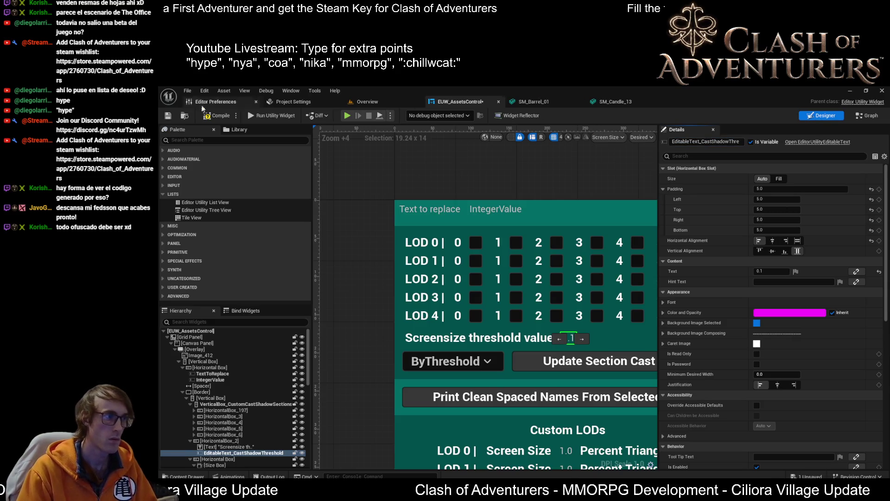
{"action": "left_click", "coordinate": [168, 115]}
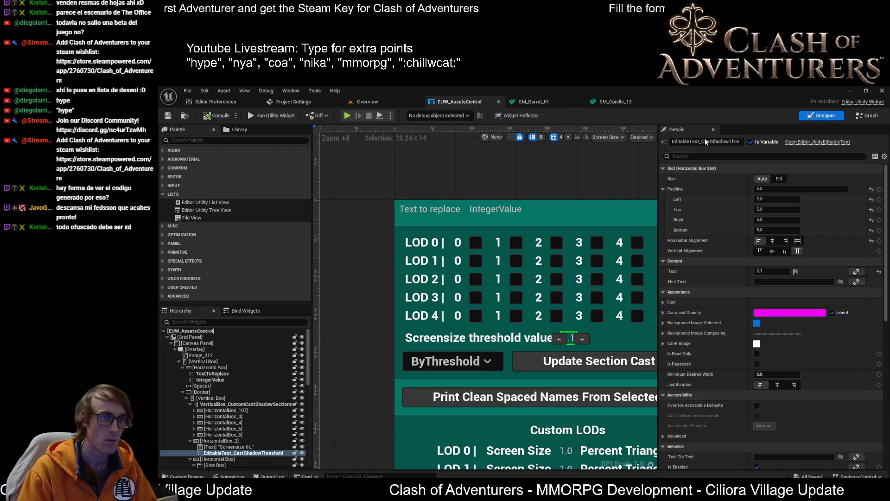
Step: Mark the screensize threshold row Is Variable and rename it HorizontalBox_CastShadowThresholdValue
{"action": "left_click", "coordinate": [868, 116]}
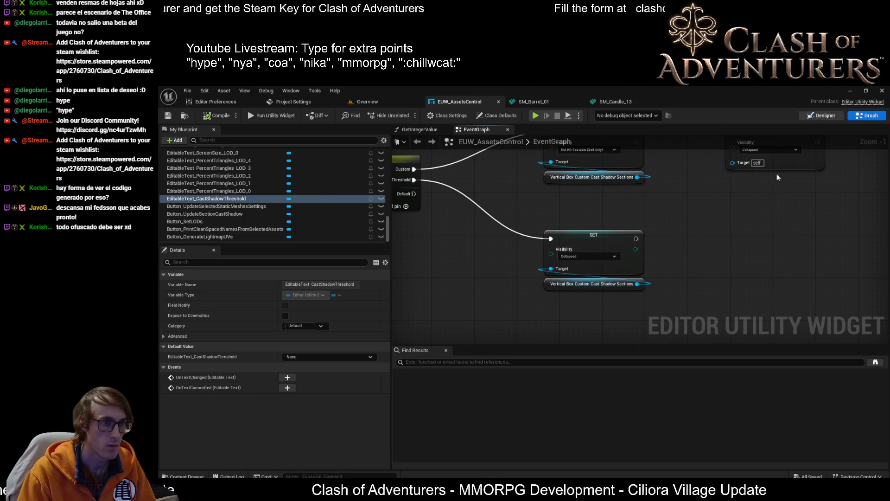
{"action": "left_click", "coordinate": [820, 117]}
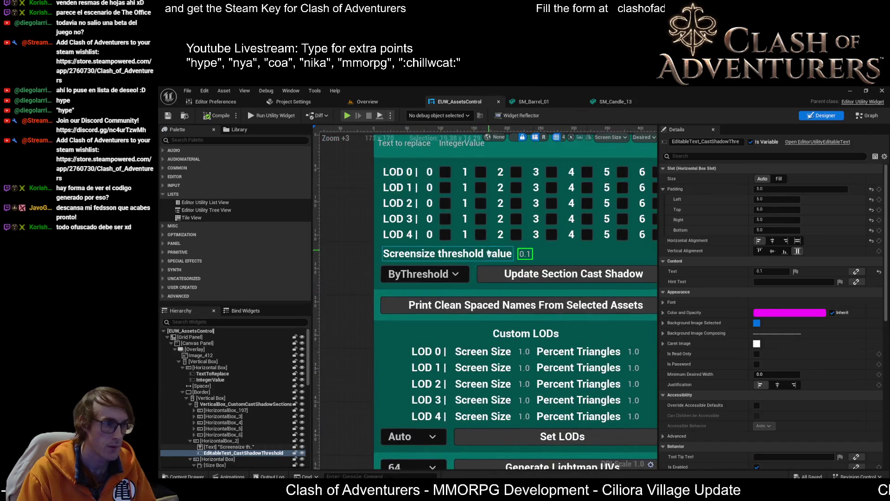
{"action": "left_click", "coordinate": [563, 248]}
{"action": "left_click", "coordinate": [754, 143]}
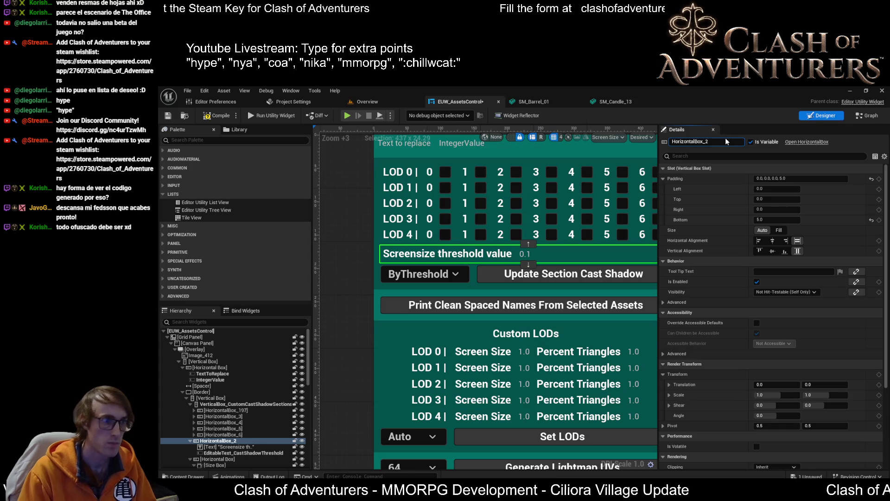
{"action": "key", "text": "BackSpace"}
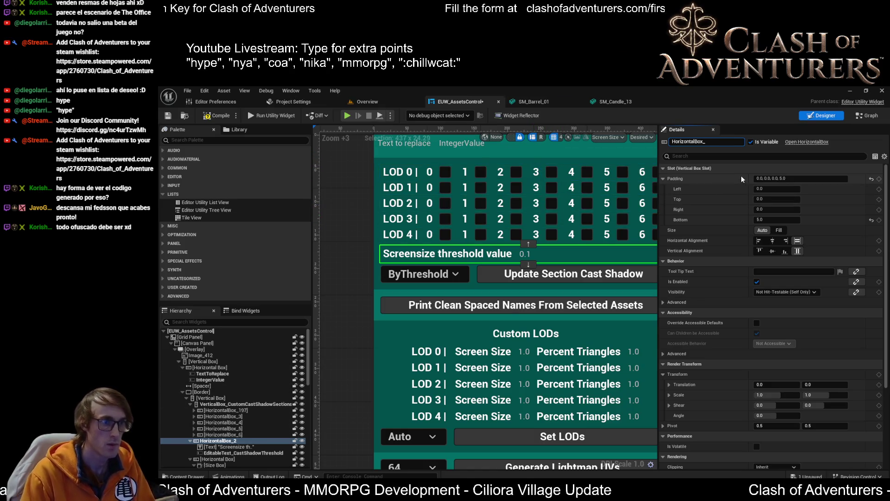
{"action": "type", "text": "T"}
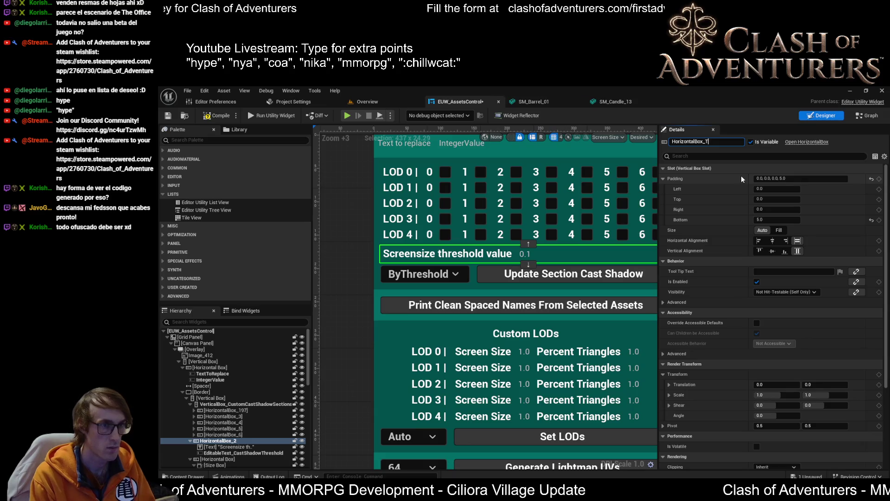
{"action": "type", "text": "hresh"}
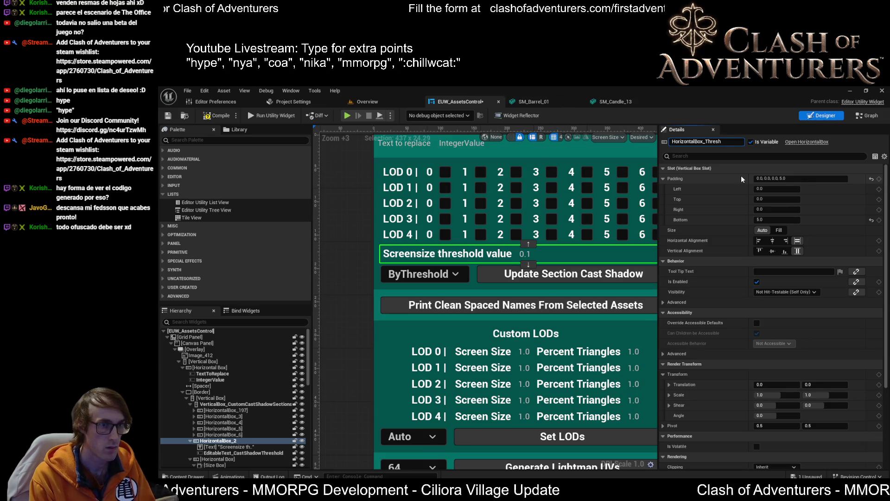
{"action": "type", "text": "H"}
{"action": "key", "text": "BackSpace"}
{"action": "key", "text": "BackSpace"}
{"action": "key", "text": "BackSpace"}
{"action": "type", "text": "oldVa"}
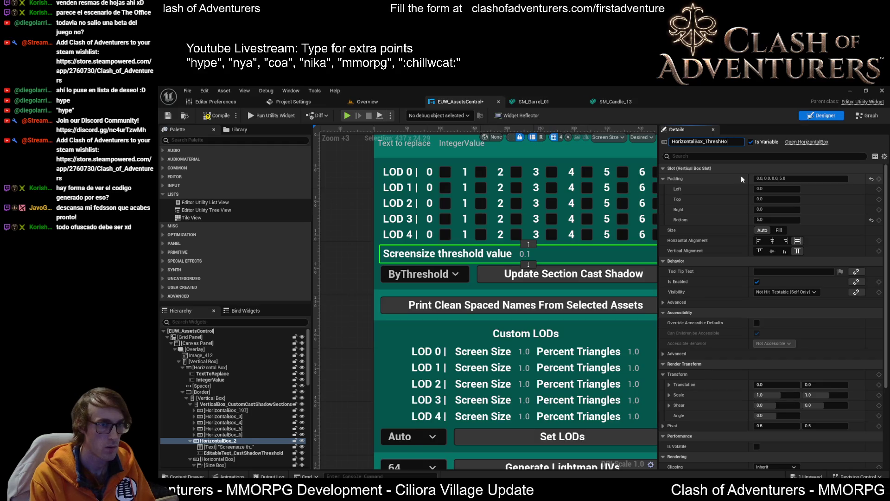
{"action": "key", "text": "Return"}
{"action": "left_click", "coordinate": [867, 116]}
Step: Add a threshold row getter and wire it as the upper SET Visibility node's target
{"action": "mouse_move", "coordinate": [213, 199]}
{"action": "left_mouse_down"}
{"action": "mouse_move", "coordinate": [752, 230]}
{"action": "mouse_move", "coordinate": [720, 239]}
{"action": "left_mouse_up"}
{"action": "left_click", "coordinate": [770, 255]}
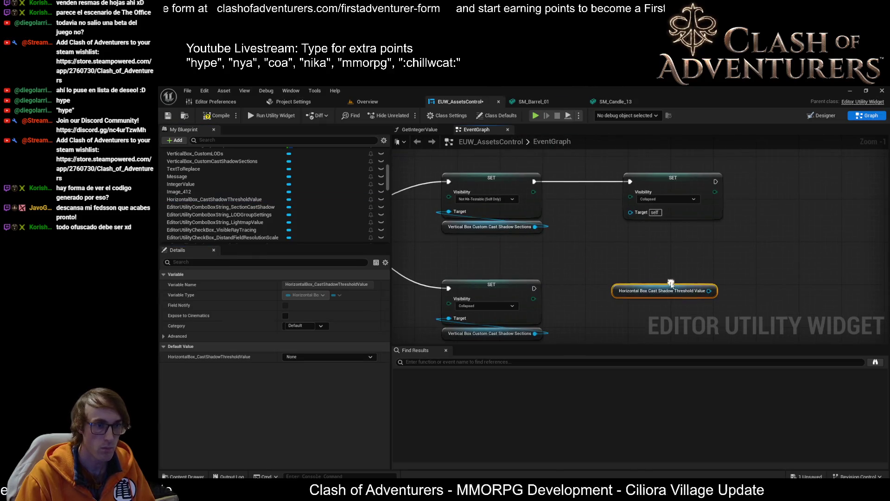
{"action": "left_click_drag", "start_coordinate": [713, 293], "coordinate": [630, 212]}
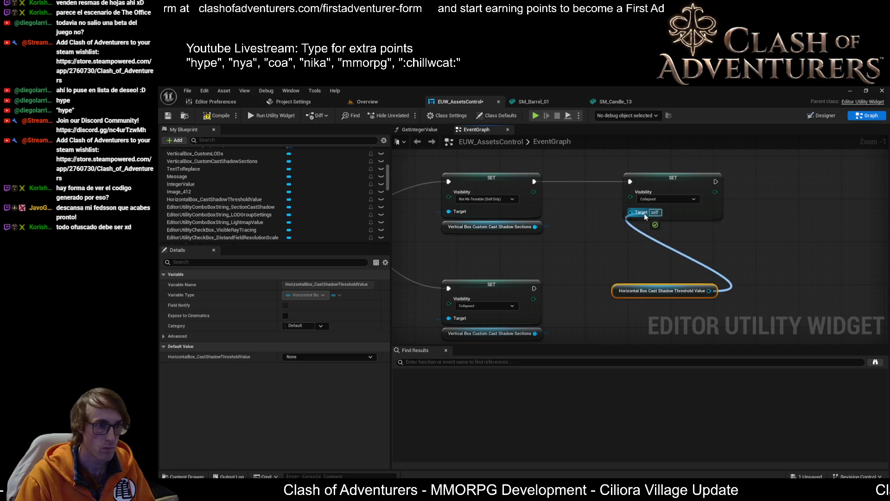
{"action": "left_click_drag", "start_coordinate": [645, 293], "coordinate": [655, 231]}
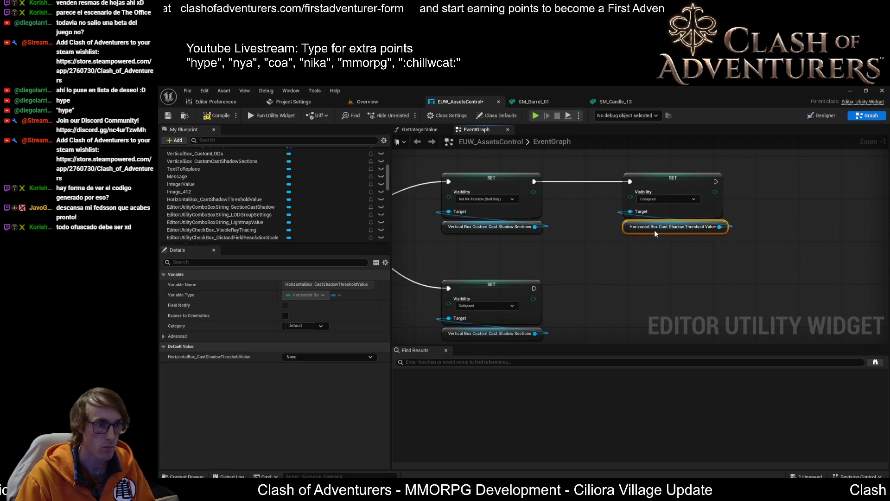
Step: Paste a copy of the SET Visibility node into the lower branch, targeting a duplicated threshold row getter
{"action": "left_click_drag", "start_coordinate": [649, 263], "coordinate": [650, 245]}
{"action": "key", "text": "ctrl+d"}
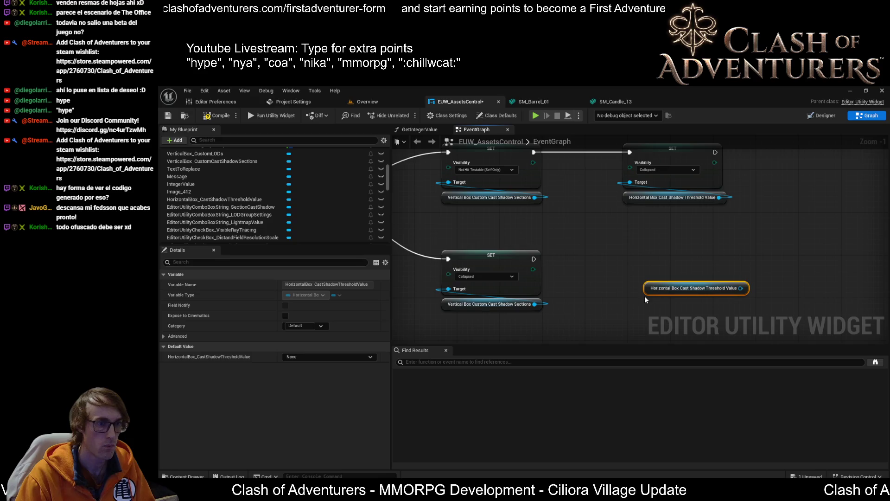
{"action": "left_click_drag", "start_coordinate": [662, 290], "coordinate": [633, 306]}
{"action": "left_click", "coordinate": [460, 177]}
{"action": "key", "text": "ctrl+c"}
{"action": "key", "text": "ctrl+v"}
{"action": "left_click_drag", "start_coordinate": [681, 292], "coordinate": [667, 263]}
{"action": "mouse_move", "coordinate": [715, 304]}
{"action": "left_mouse_down"}
{"action": "mouse_move", "coordinate": [617, 283]}
{"action": "mouse_move", "coordinate": [625, 290]}
{"action": "left_mouse_up"}
Step: Compile and save the blueprint, then switch the running widget between Custom and ByThreshold
{"action": "left_click", "coordinate": [214, 115]}
{"action": "left_click", "coordinate": [168, 116]}
{"action": "left_click", "coordinate": [383, 102]}
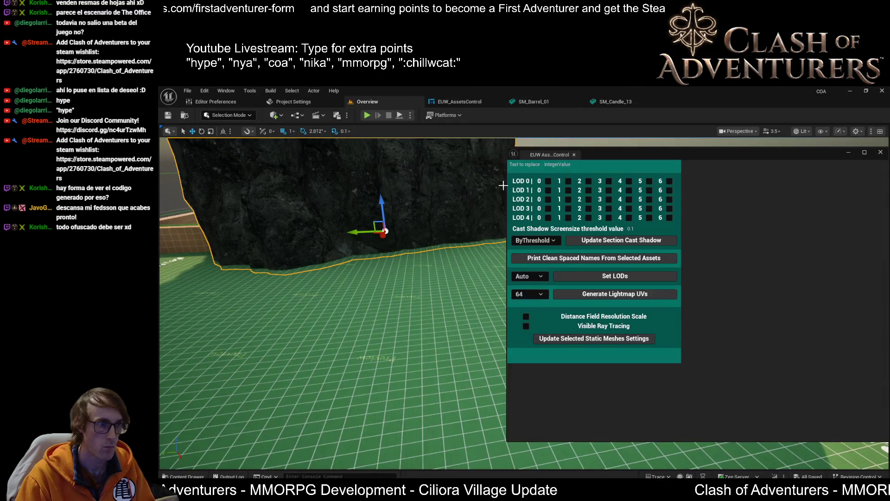
{"action": "left_click", "coordinate": [554, 241]}
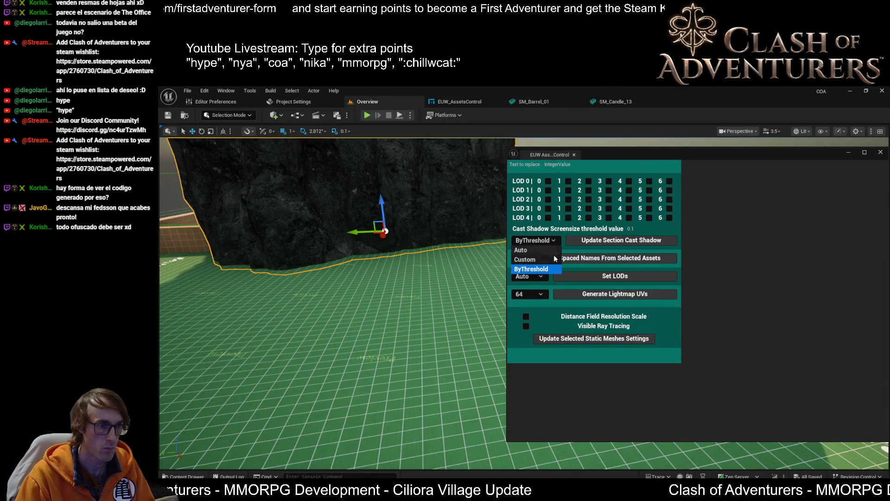
{"action": "left_click", "coordinate": [544, 263]}
{"action": "left_click", "coordinate": [544, 240]}
{"action": "left_click", "coordinate": [543, 268]}
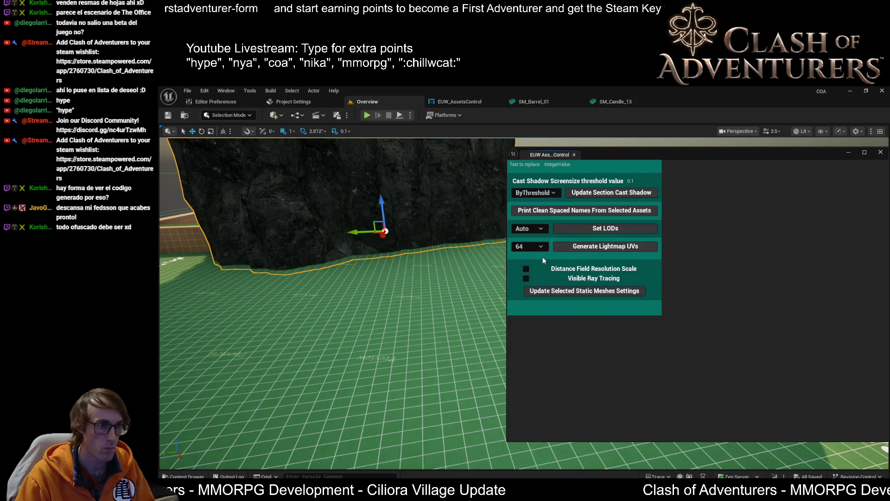
{"action": "left_click", "coordinate": [546, 192]}
{"action": "left_click", "coordinate": [546, 221]}
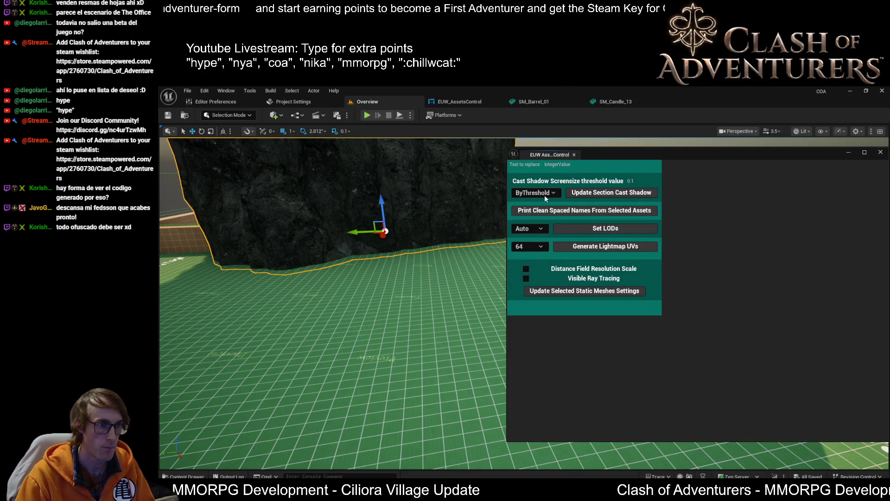
Step: Toggle Custom and ByThreshold again, confirming the LOD grid and 0.1 threshold row swap
{"action": "left_click", "coordinate": [539, 212]}
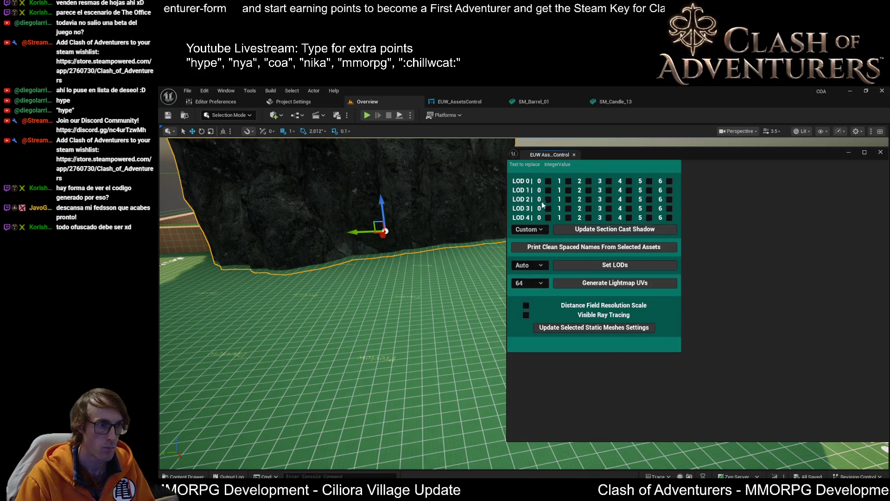
{"action": "left_click", "coordinate": [542, 230]}
{"action": "left_click", "coordinate": [543, 256]}
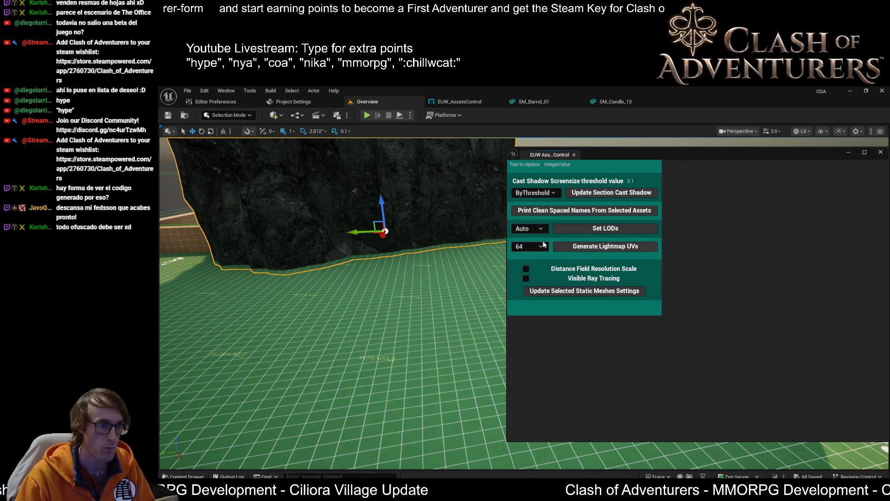
{"action": "left_click", "coordinate": [538, 193]}
{"action": "left_click", "coordinate": [540, 212]}
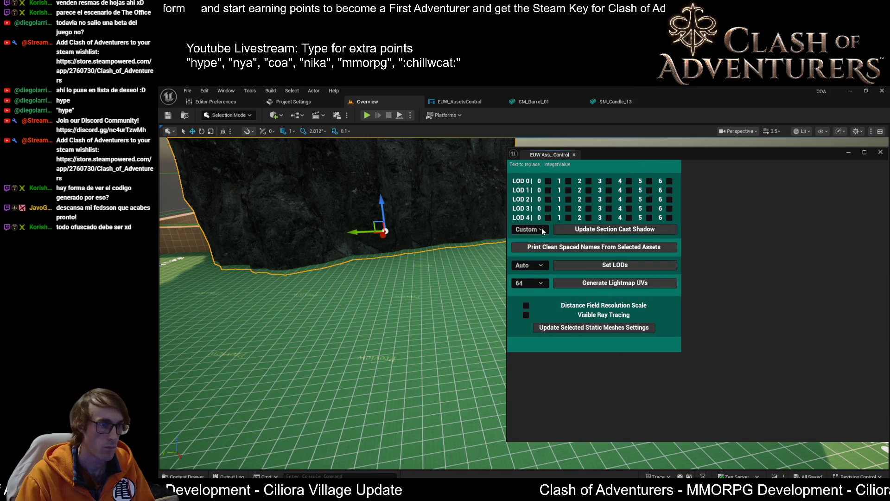
{"action": "left_click", "coordinate": [543, 230]}
{"action": "left_click", "coordinate": [537, 259]}
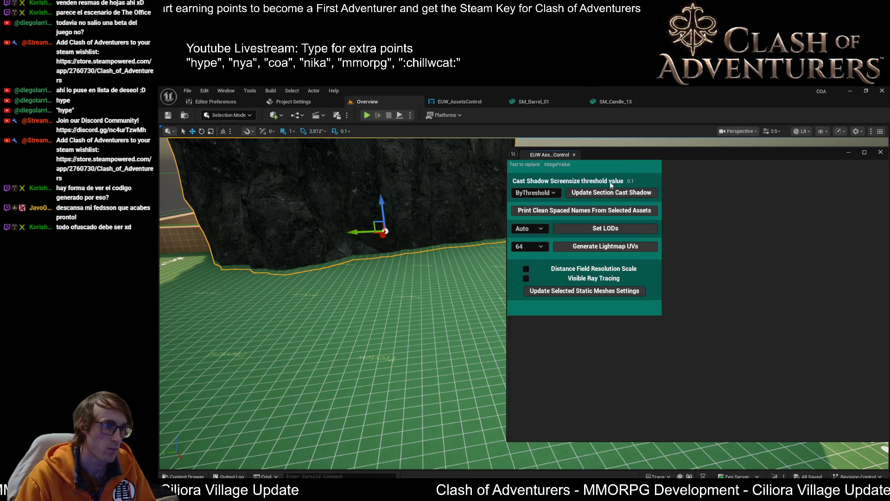
{"action": "left_click", "coordinate": [629, 180]}
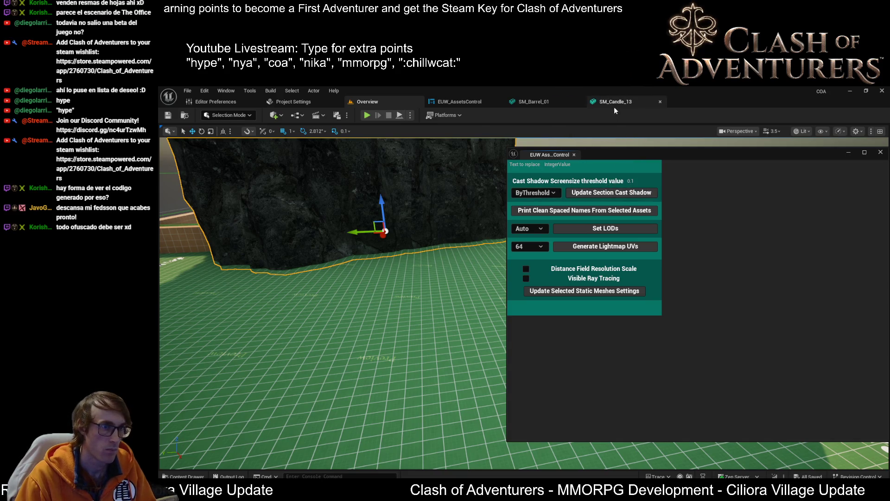
{"action": "left_click", "coordinate": [484, 105]}
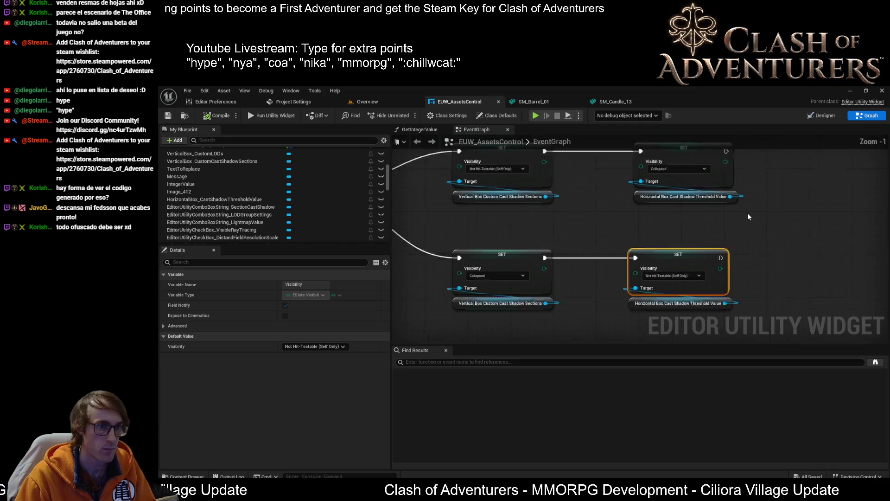
Step: Box-select the two right-hand visibility SET nodes and move them left beside the others
{"action": "left_click", "coordinate": [693, 178]}
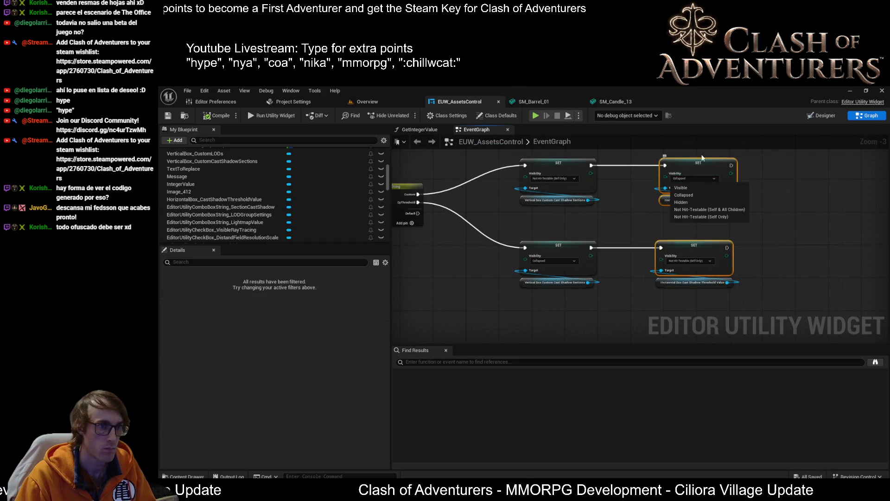
{"action": "left_click_drag", "start_coordinate": [709, 152], "coordinate": [675, 283]}
{"action": "left_click_drag", "start_coordinate": [689, 242], "coordinate": [660, 242]}
{"action": "mouse_move", "coordinate": [716, 297]}
{"action": "left_mouse_down"}
{"action": "mouse_move", "coordinate": [564, 162]}
{"action": "mouse_move", "coordinate": [510, 158]}
{"action": "left_mouse_up"}
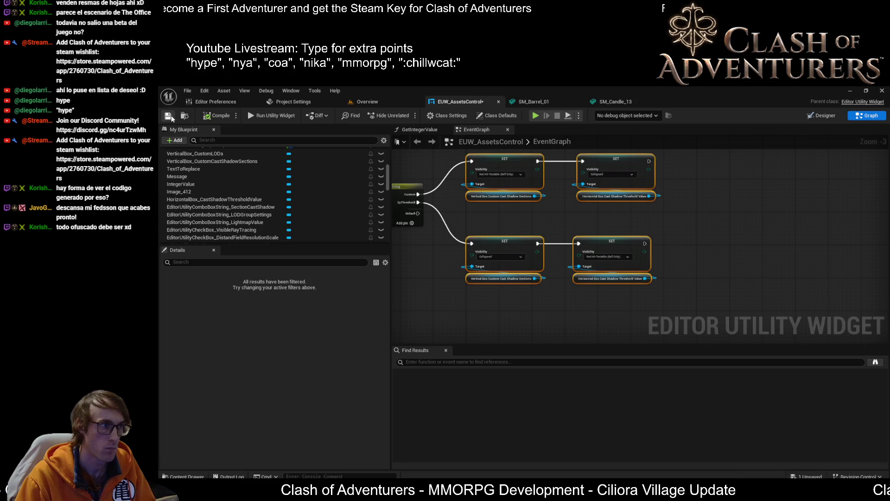
{"action": "left_click", "coordinate": [816, 116]}
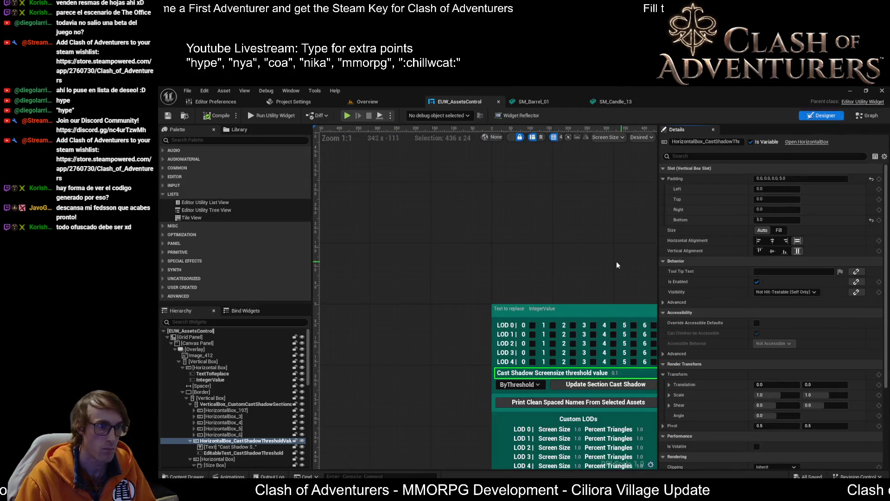
Step: Pan the designer preview and select the Update Section Cast Shadow button
{"action": "scroll", "coordinate": [564, 295], "scroll_direction": "up", "scroll_amount": 2}
{"action": "left_click_drag", "start_coordinate": [539, 372], "coordinate": [582, 331]}
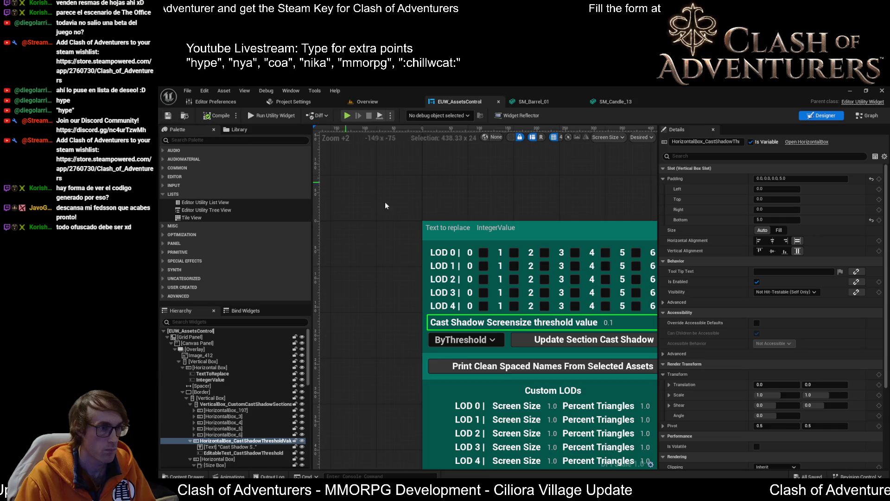
{"action": "left_click", "coordinate": [533, 344]}
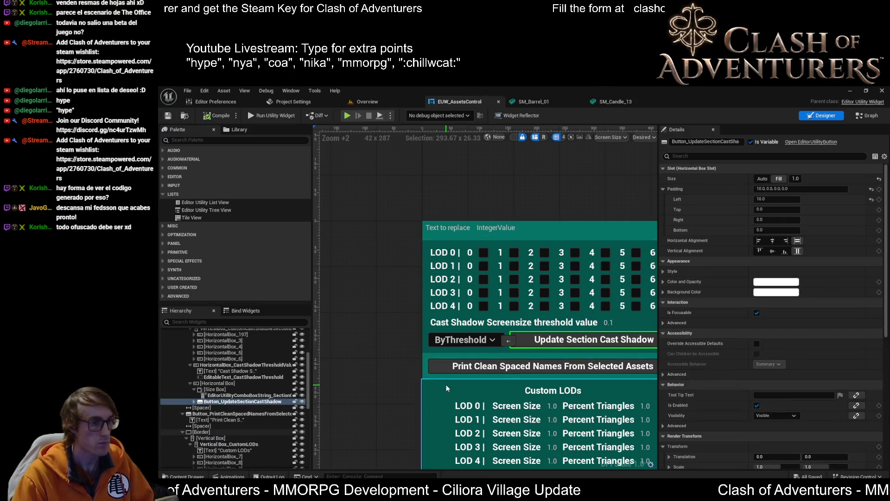
{"action": "right_click", "coordinate": [805, 493]}
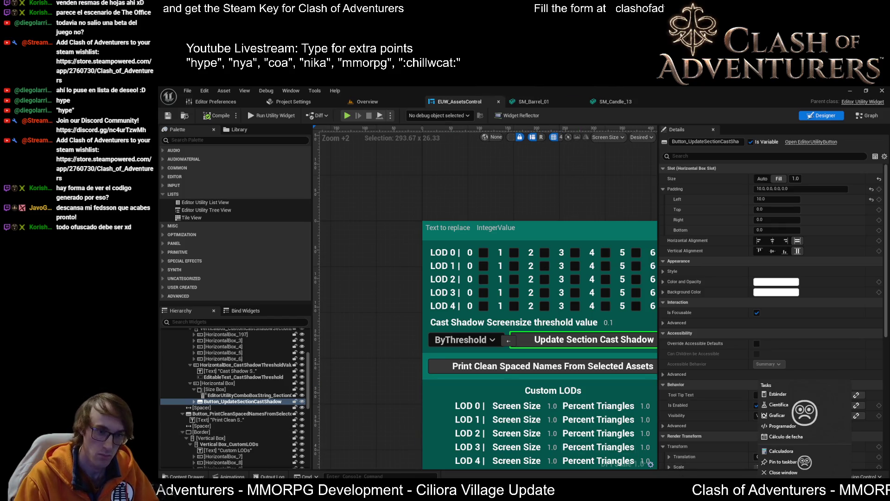
{"action": "key", "text": "Escape"}
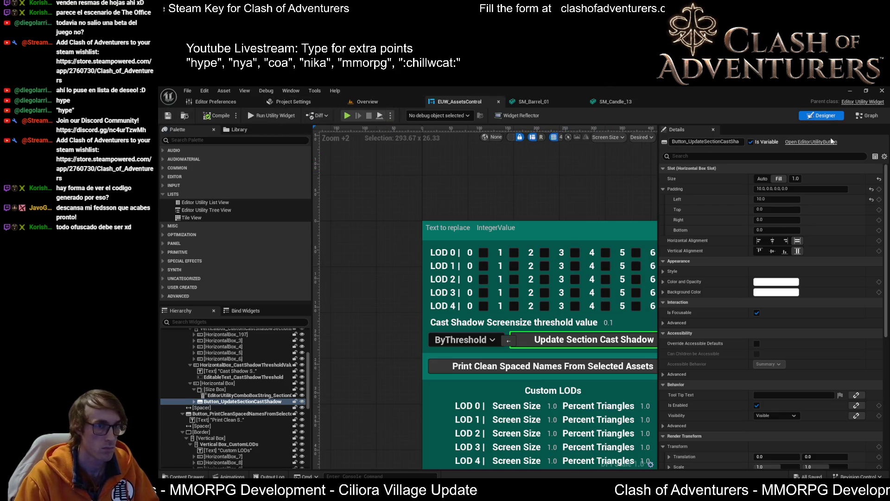
{"action": "left_click", "coordinate": [859, 116]}
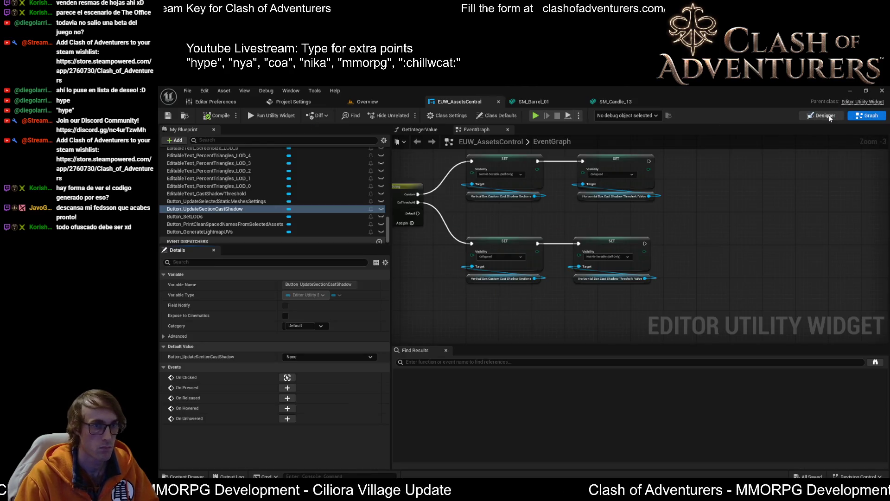
{"action": "left_click", "coordinate": [817, 116]}
Step: Pan the preview across the LOD grid and select the 0.1 cast-shadow threshold field
{"action": "scroll", "coordinate": [449, 205], "scroll_direction": "up", "scroll_amount": 3}
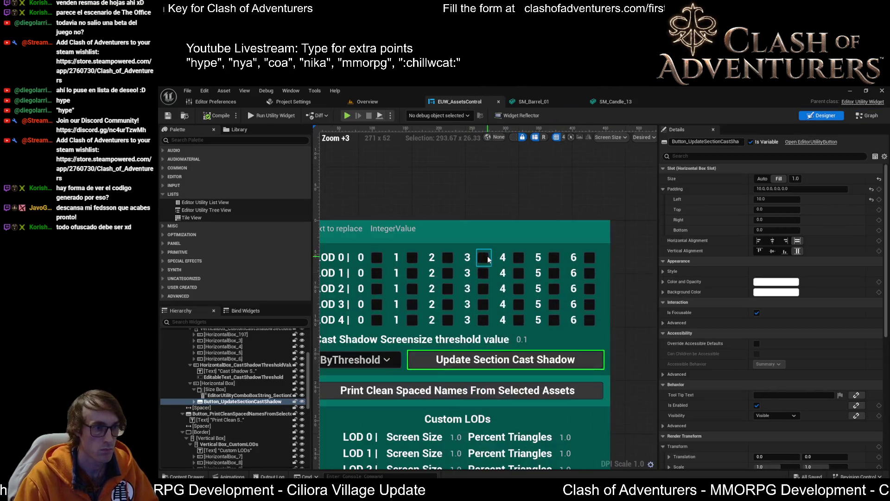
{"action": "left_click_drag", "start_coordinate": [450, 207], "coordinate": [514, 182]}
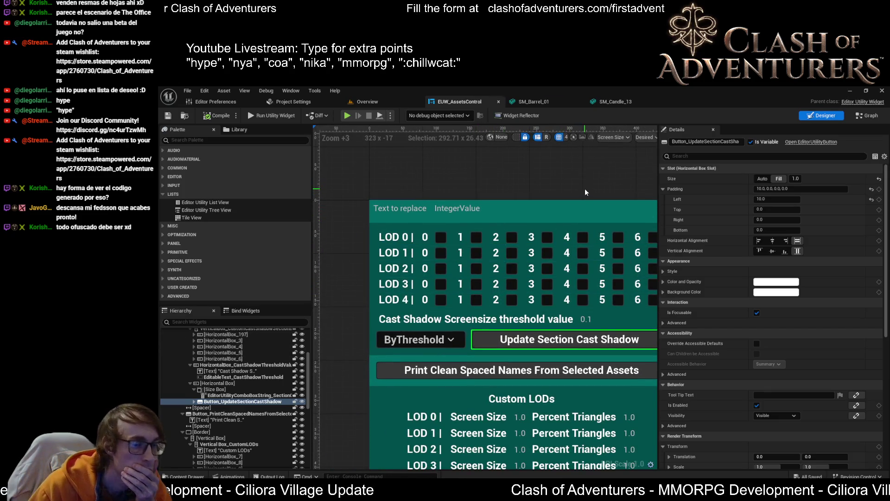
{"action": "scroll", "coordinate": [460, 269], "scroll_direction": "down", "scroll_amount": 2}
{"action": "scroll", "coordinate": [460, 269], "scroll_direction": "up", "scroll_amount": 2}
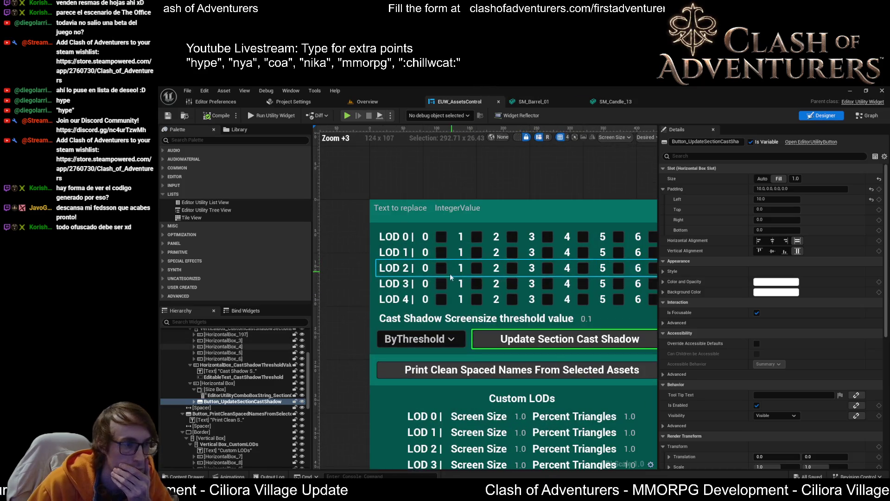
{"action": "left_click_drag", "start_coordinate": [436, 144], "coordinate": [430, 116]}
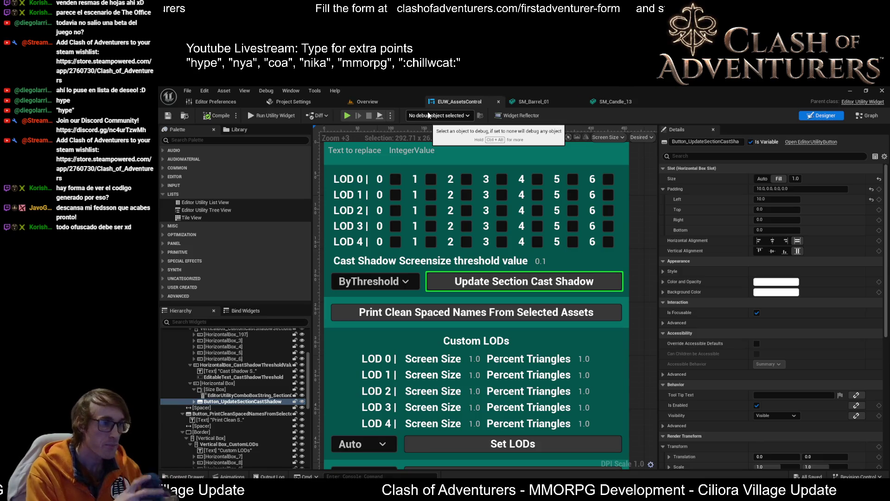
{"action": "left_click", "coordinate": [541, 261]}
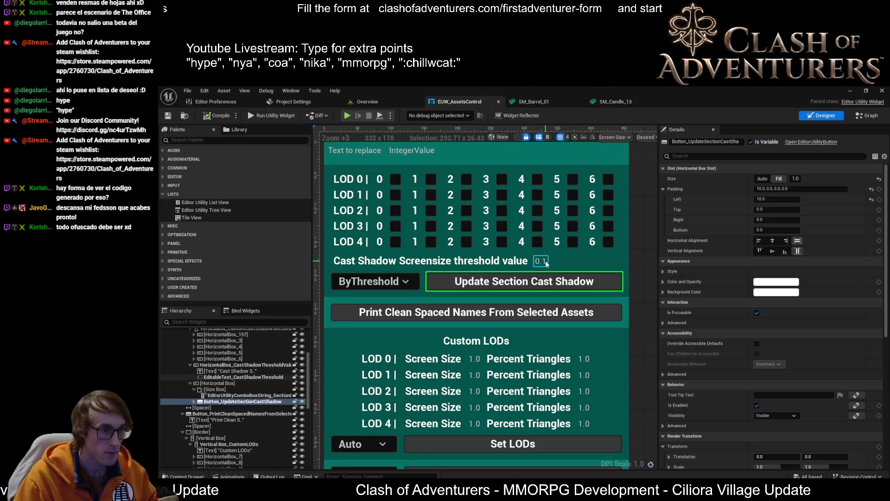
{"action": "left_click", "coordinate": [864, 117]}
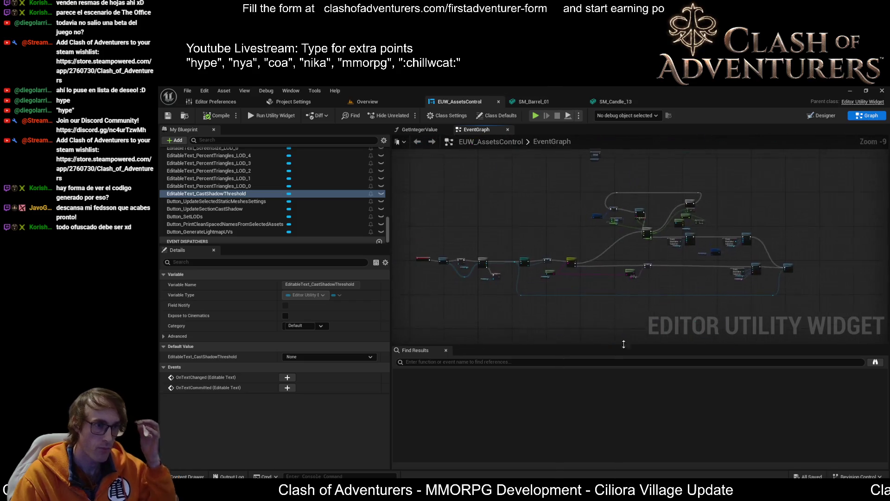
Step: Add a getter for EditableText_CastShadowThreshold to the event graph
{"action": "scroll", "coordinate": [670, 273], "scroll_direction": "up", "scroll_amount": 2}
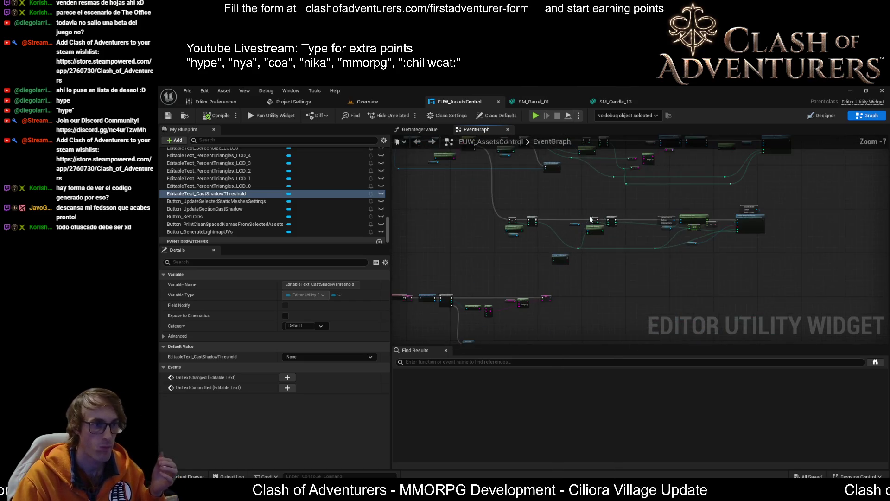
{"action": "scroll", "coordinate": [590, 221], "scroll_direction": "up", "scroll_amount": 8}
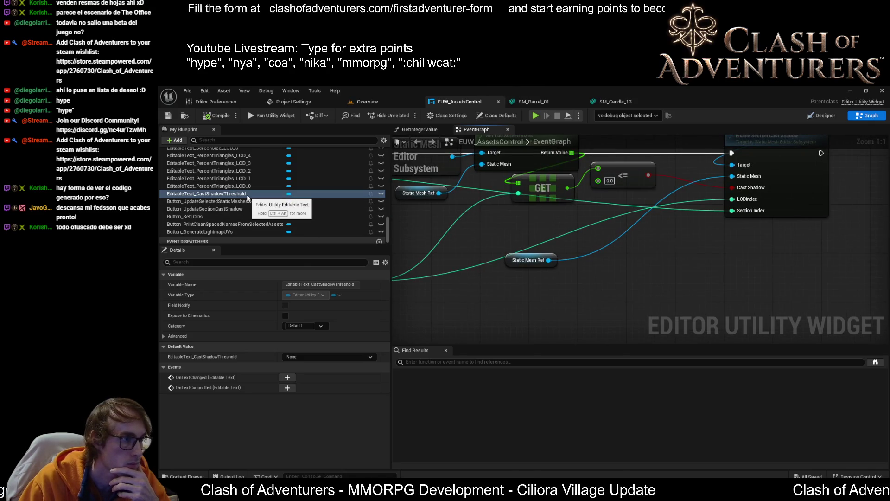
{"action": "left_click_drag", "start_coordinate": [246, 194], "coordinate": [487, 223]}
{"action": "left_click", "coordinate": [513, 235]}
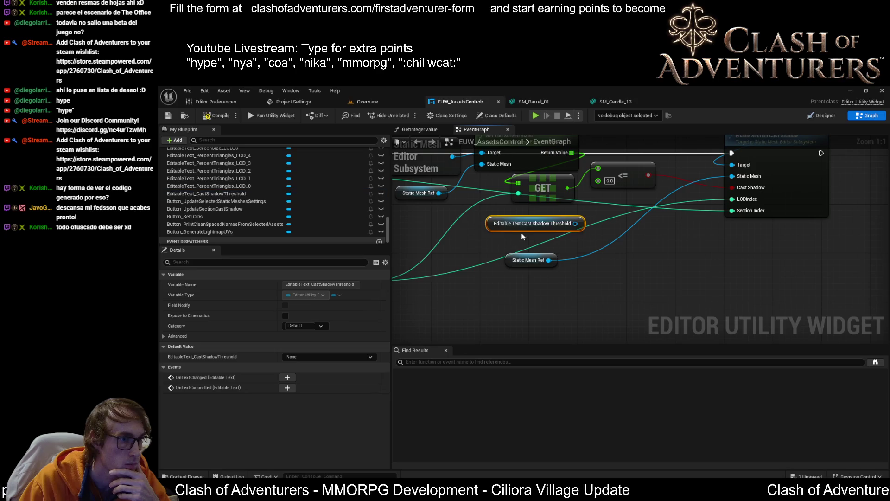
{"action": "scroll", "coordinate": [690, 238], "scroll_direction": "down", "scroll_amount": 2}
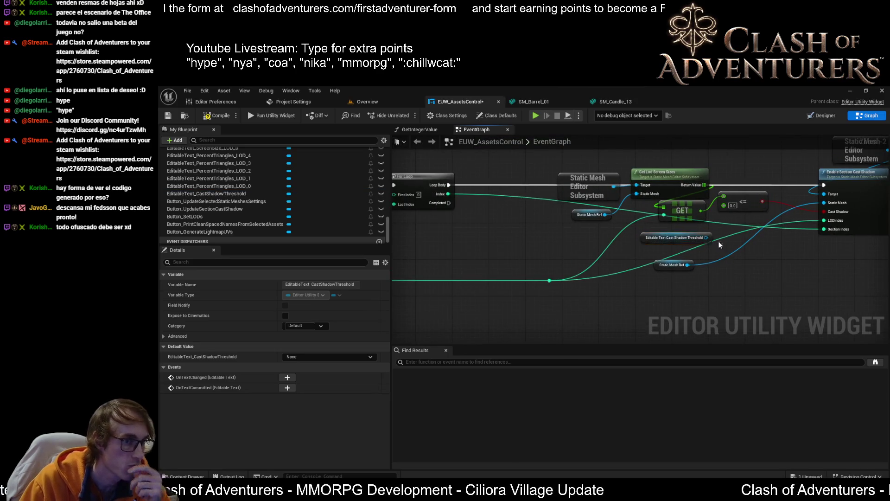
{"action": "scroll", "coordinate": [658, 251], "scroll_direction": "up", "scroll_amount": 1}
{"action": "scroll", "coordinate": [658, 250], "scroll_direction": "down", "scroll_amount": 6}
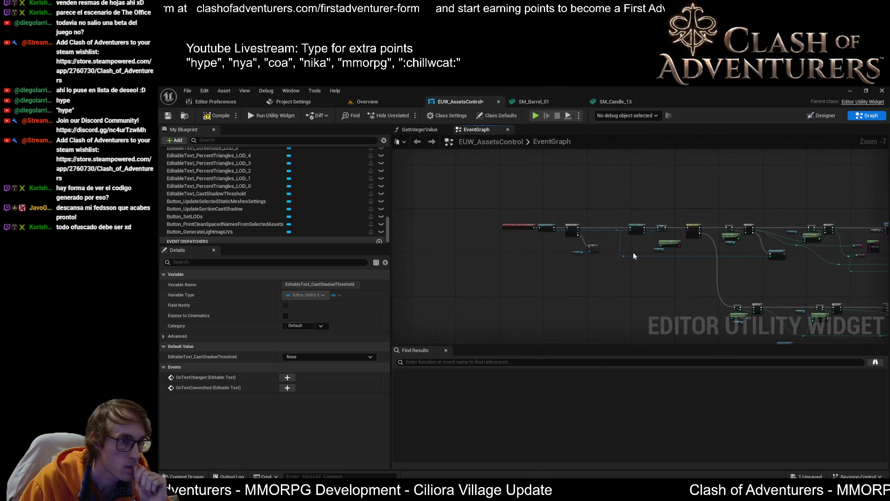
{"action": "scroll", "coordinate": [652, 266], "scroll_direction": "up", "scroll_amount": 6}
{"action": "scroll", "coordinate": [315, 175], "scroll_direction": "down", "scroll_amount": 1}
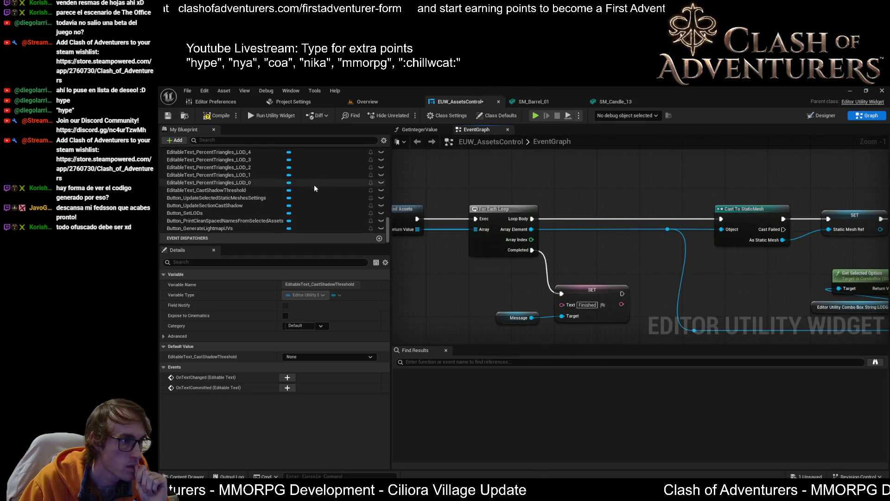
Step: Pan to the Enable Section Cast Shadow nodes and try a 'get value' search from the field
{"action": "left_click_drag", "start_coordinate": [700, 264], "coordinate": [573, 207]}
{"action": "scroll", "coordinate": [556, 233], "scroll_direction": "down", "scroll_amount": 2}
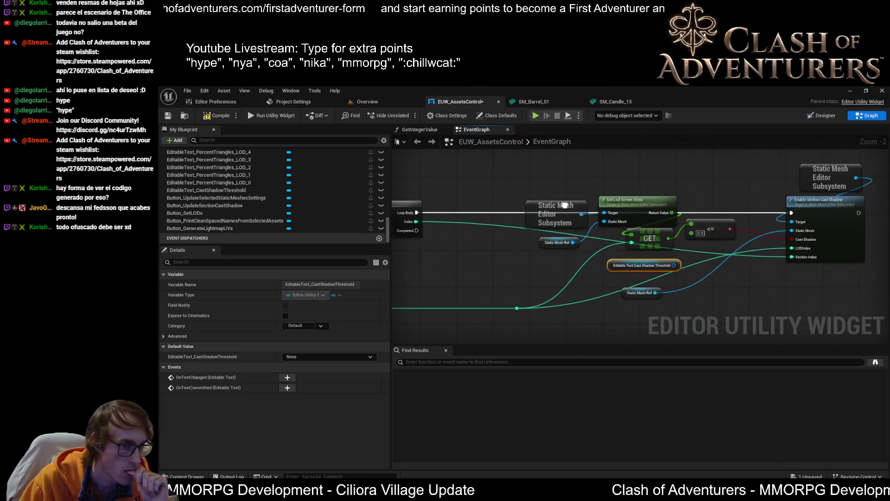
{"action": "scroll", "coordinate": [569, 229], "scroll_direction": "down", "scroll_amount": 1}
{"action": "scroll", "coordinate": [572, 218], "scroll_direction": "up", "scroll_amount": 3}
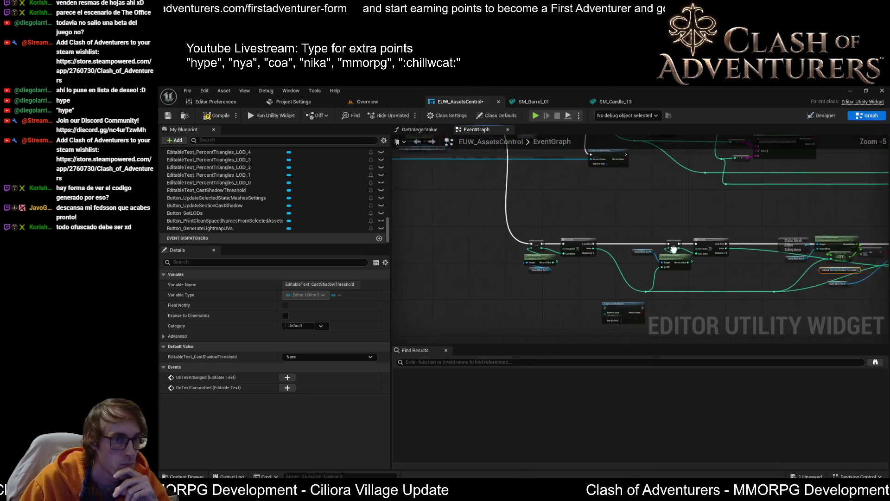
{"action": "left_click_drag", "start_coordinate": [675, 256], "coordinate": [531, 220]}
{"action": "left_click_drag", "start_coordinate": [631, 263], "coordinate": [656, 279]}
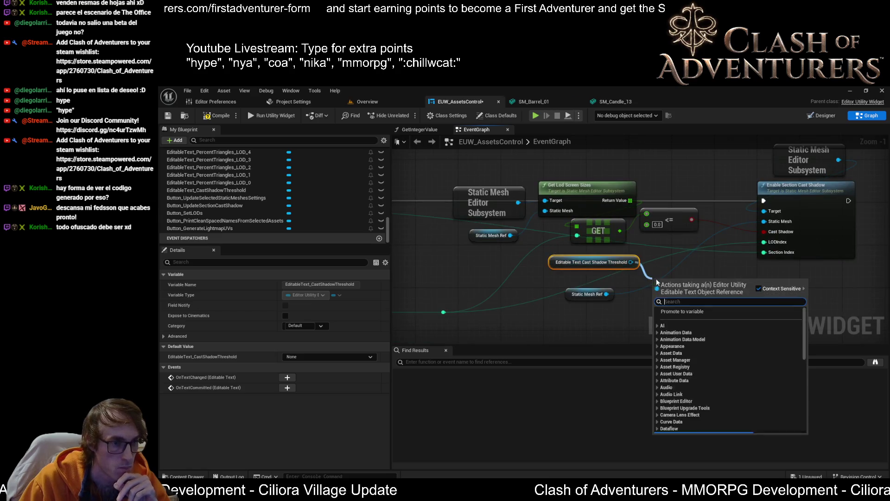
{"action": "type", "text": "get value"}
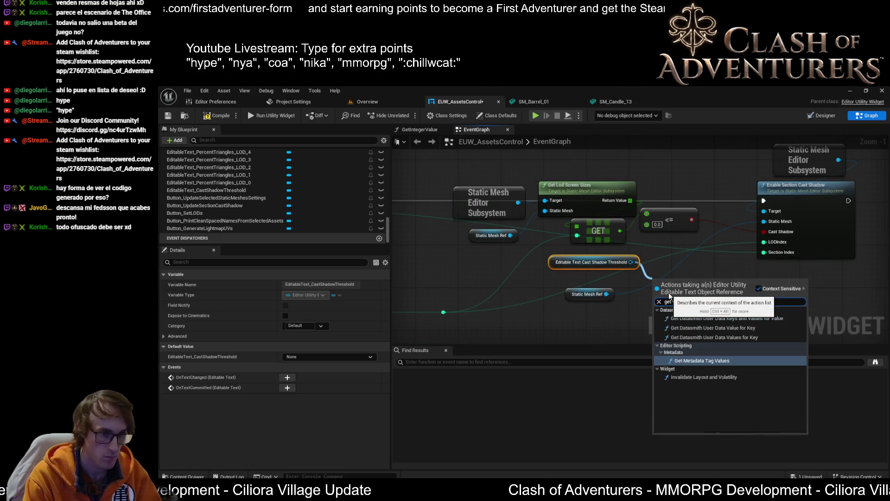
{"action": "left_click", "coordinate": [674, 259]}
Step: Add a Get Text node from the threshold field reference via 'get text' and place it alongside
{"action": "left_click_drag", "start_coordinate": [629, 262], "coordinate": [654, 286]}
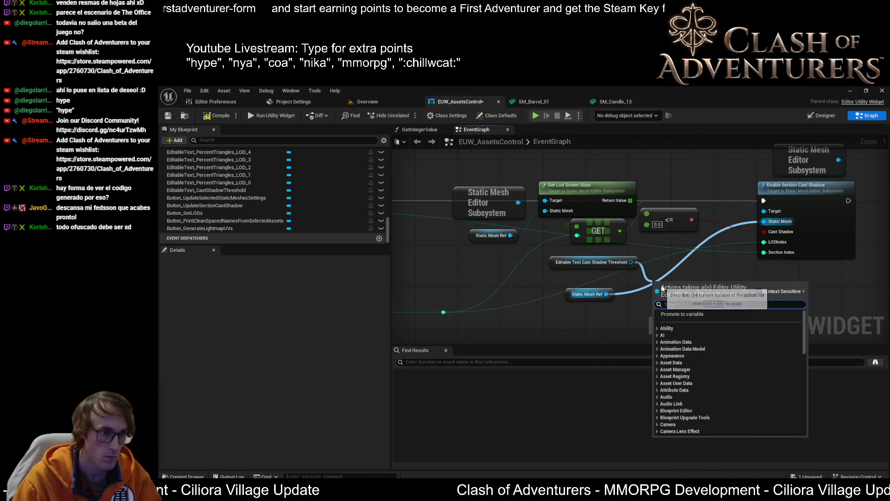
{"action": "type", "text": "get text"}
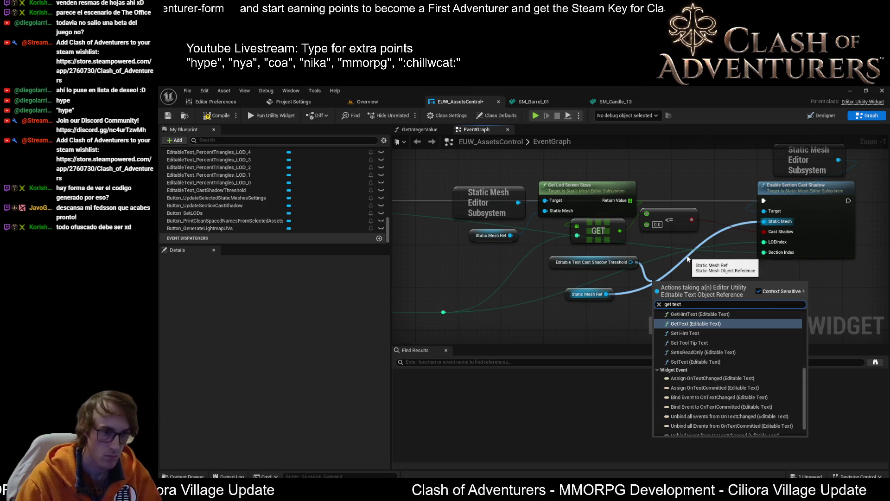
{"action": "scroll", "coordinate": [736, 347], "scroll_direction": "up", "scroll_amount": 3}
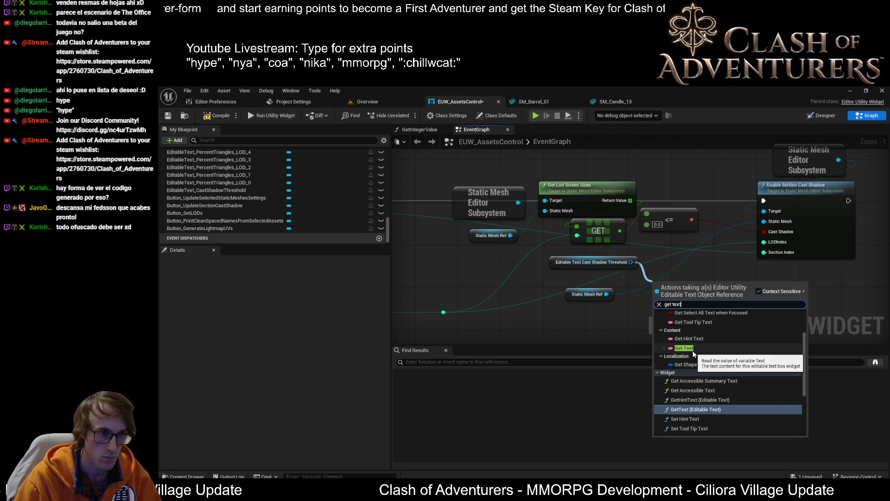
{"action": "left_click", "coordinate": [685, 348]}
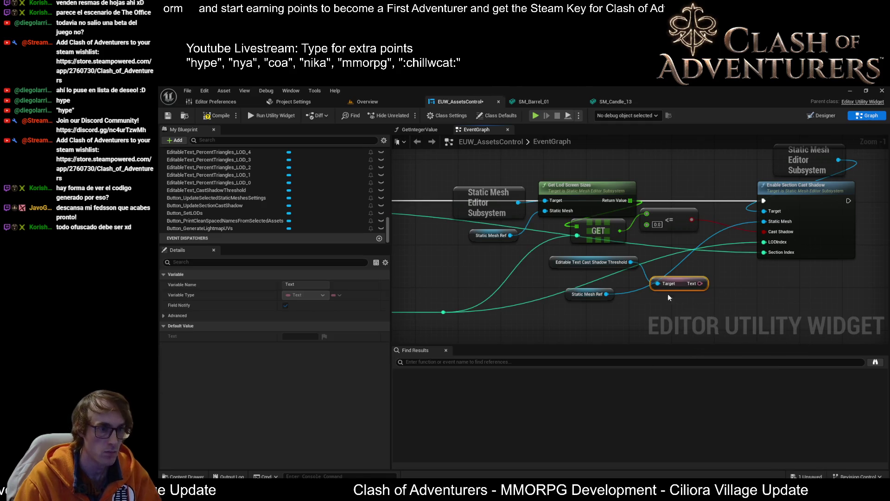
{"action": "left_click_drag", "start_coordinate": [685, 284], "coordinate": [685, 263]}
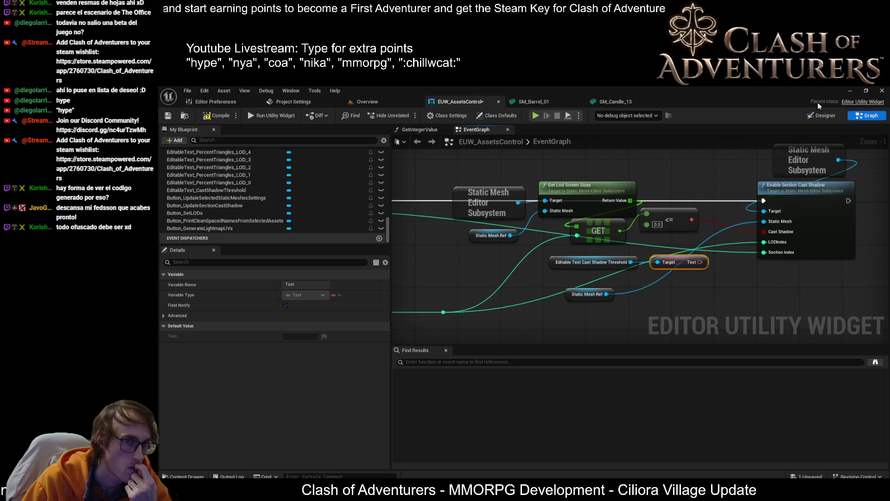
{"action": "left_click", "coordinate": [819, 118]}
{"action": "scroll", "coordinate": [541, 276], "scroll_direction": "up", "scroll_amount": 2}
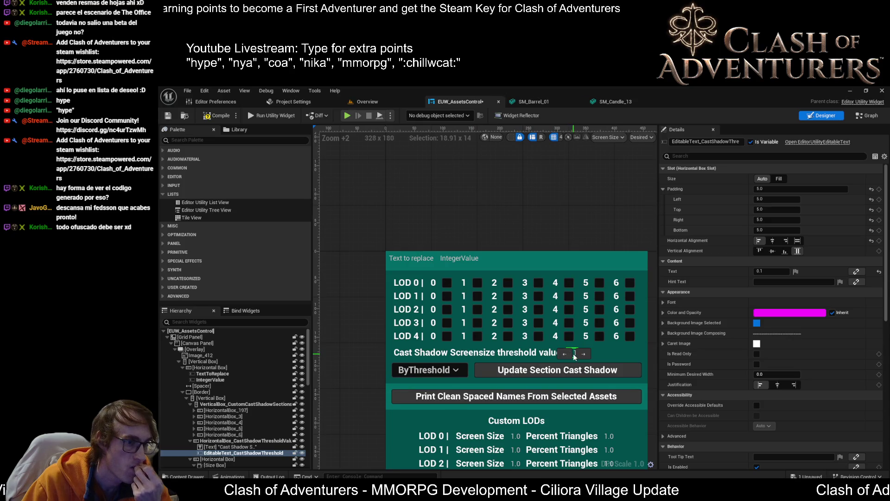
Step: Drop an Editor Utility Spin Box into the cast-shadow threshold row
{"action": "type", "text": "spin"}
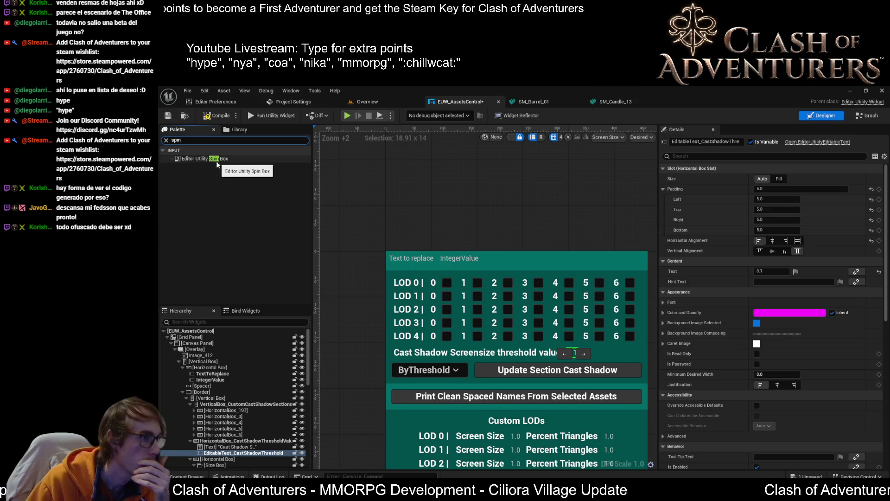
{"action": "mouse_move", "coordinate": [212, 163]}
{"action": "left_mouse_down"}
{"action": "mouse_move", "coordinate": [441, 325]}
{"action": "mouse_move", "coordinate": [408, 371]}
{"action": "mouse_move", "coordinate": [569, 355]}
{"action": "mouse_move", "coordinate": [232, 454]}
{"action": "left_mouse_up"}
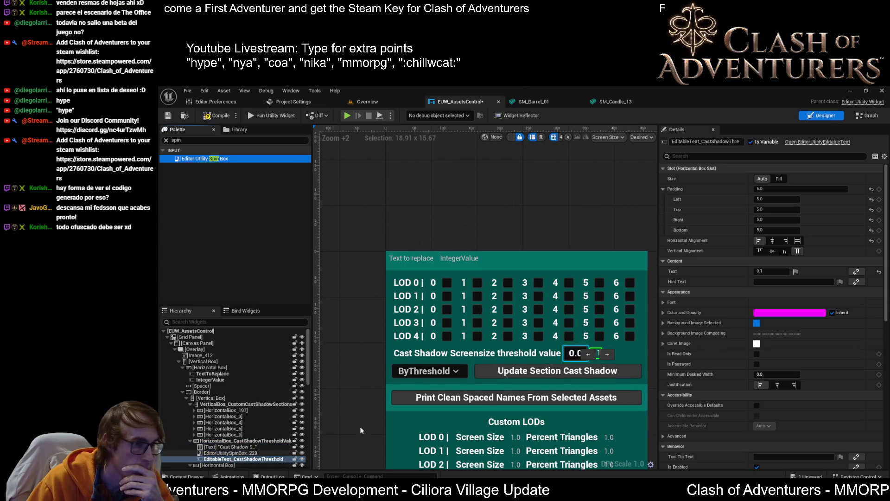
{"action": "left_click", "coordinate": [562, 353]}
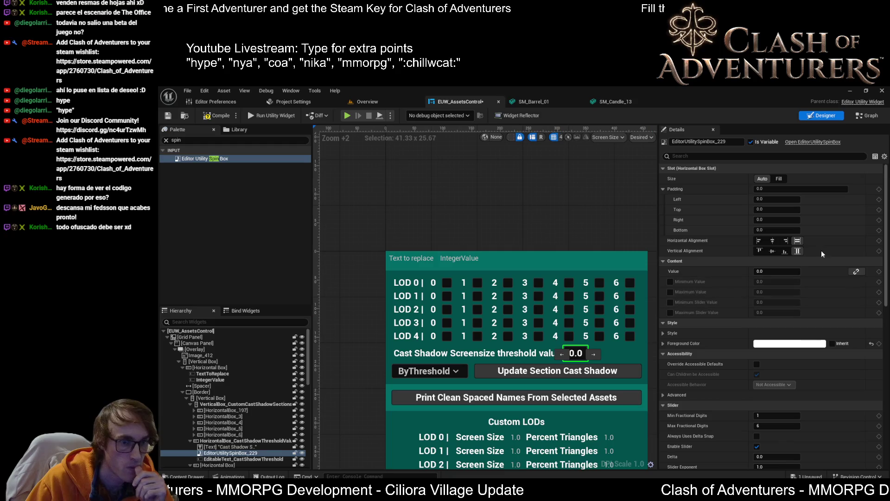
Step: Enable the spin box's Minimum/Maximum Value and Min/Max Slider Value limits
{"action": "left_click", "coordinate": [670, 282]}
{"action": "left_click", "coordinate": [670, 292]}
{"action": "left_click", "coordinate": [670, 302]}
{"action": "left_click", "coordinate": [671, 312]}
{"action": "left_click", "coordinate": [670, 302]}
{"action": "left_click", "coordinate": [670, 312]}
{"action": "left_click", "coordinate": [670, 313]}
{"action": "left_click", "coordinate": [779, 281]}
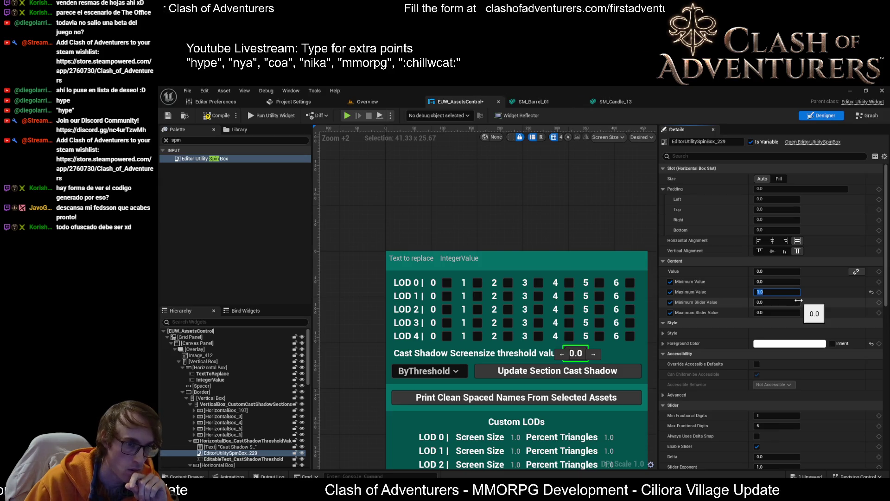
Step: Set the spin box's Maximum Slider Value to 1.0 and save the widget
{"action": "left_click", "coordinate": [778, 315]}
{"action": "type", "text": "1"}
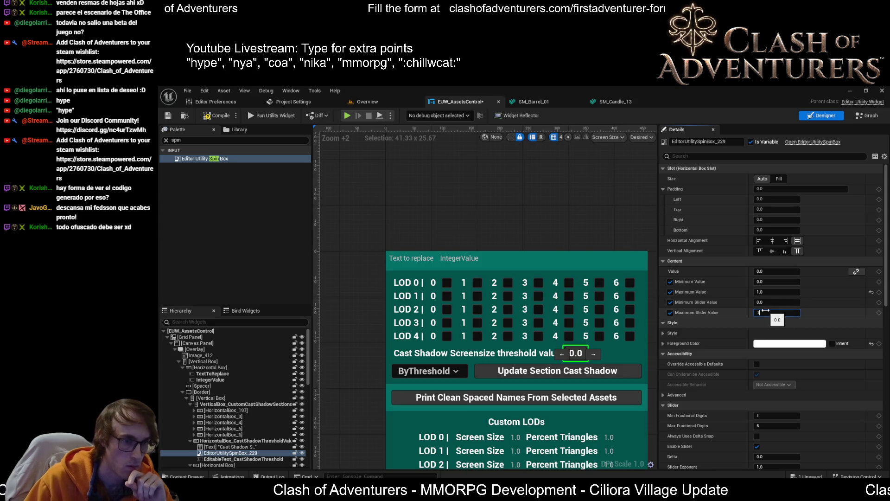
{"action": "key", "text": "Return"}
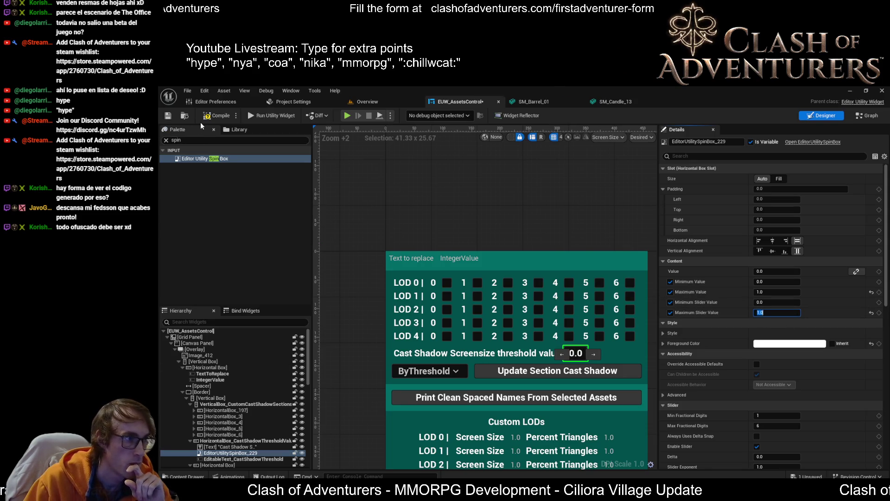
{"action": "left_click", "coordinate": [168, 116]}
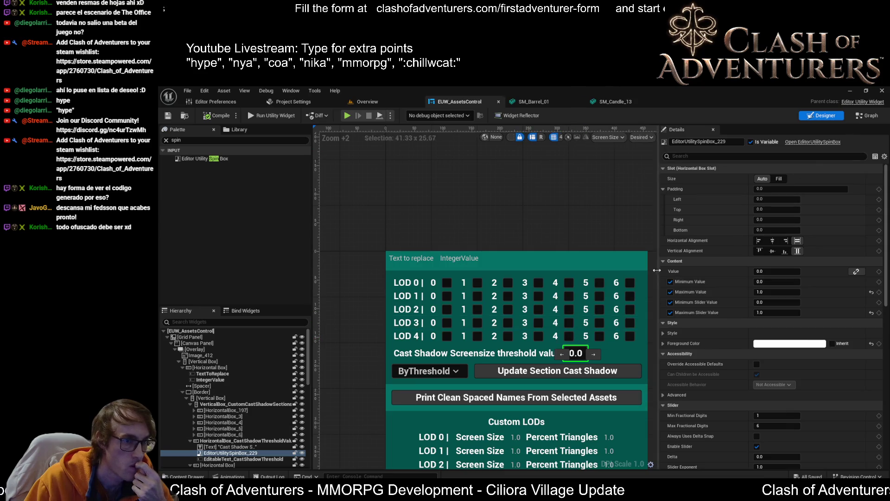
Step: Shorten the old threshold text widget's name to EditableText_
{"action": "left_click", "coordinate": [254, 459]}
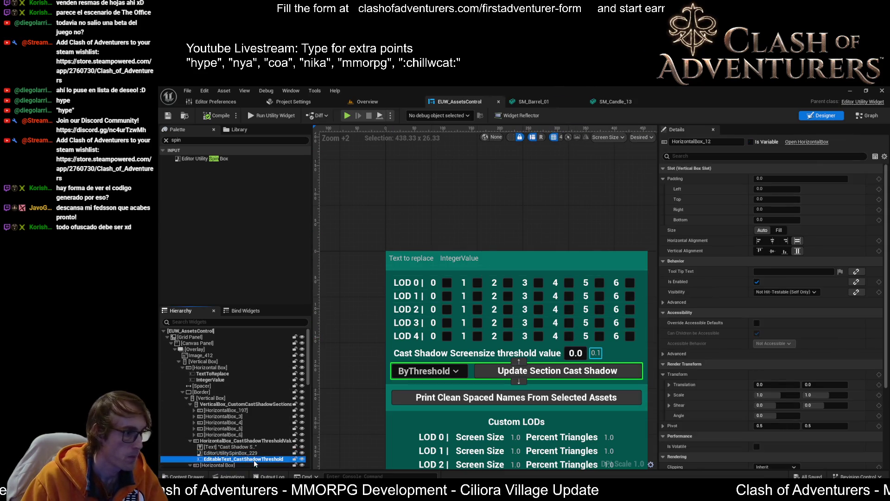
{"action": "left_click_drag", "start_coordinate": [701, 140], "coordinate": [742, 141]}
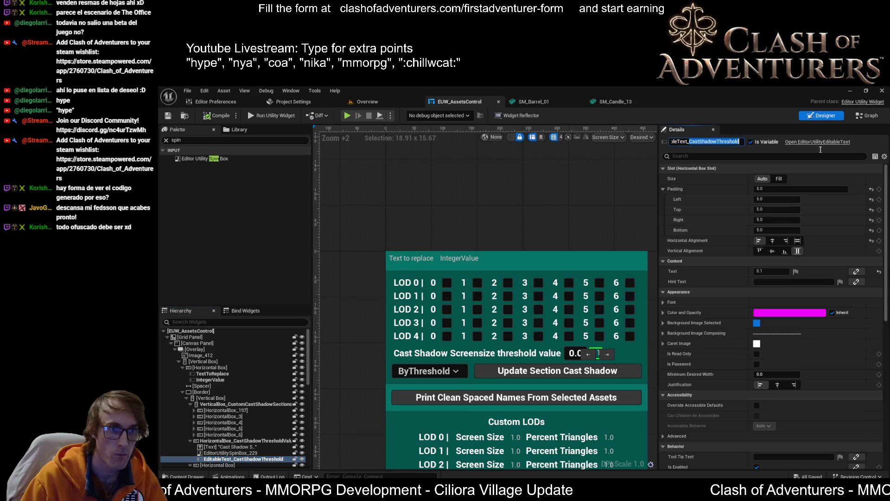
{"action": "key", "text": "BackSpace"}
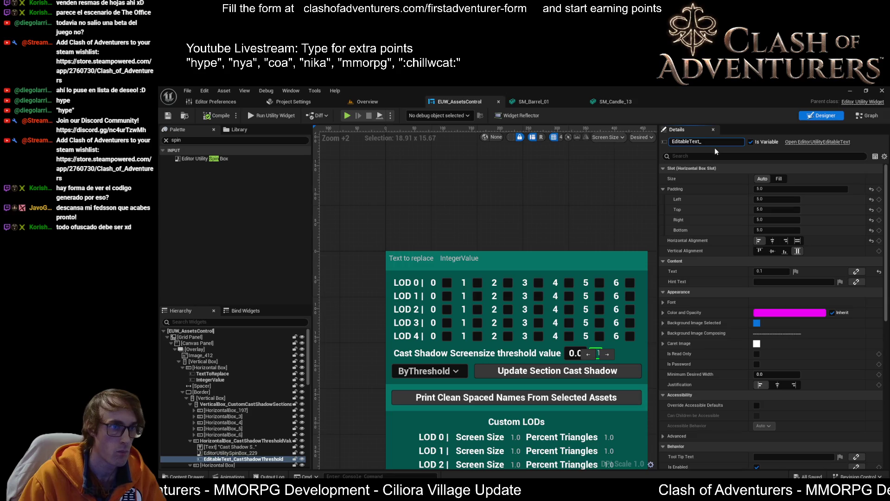
{"action": "left_click", "coordinate": [588, 354]}
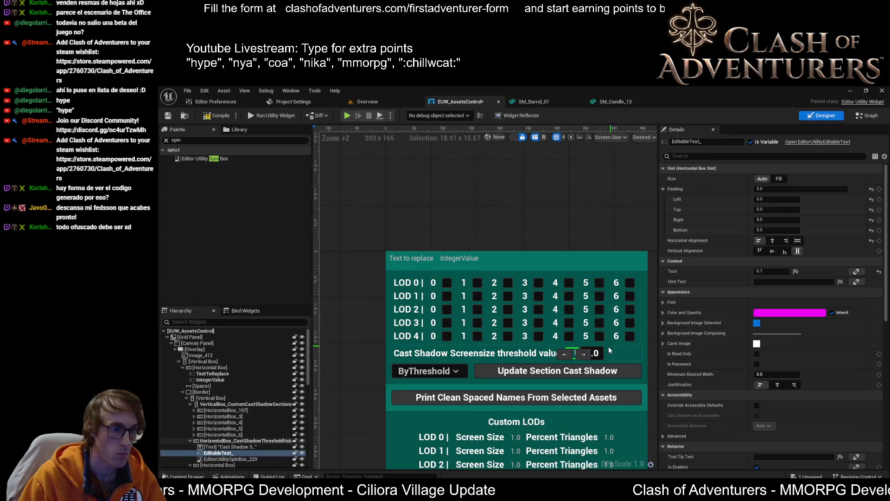
Step: Rename the spin box EditorUtilitySpinBox_CastShadowThreshold and delete the old EditableText_ field
{"action": "left_click", "coordinate": [592, 353]}
{"action": "left_click", "coordinate": [698, 141]}
{"action": "left_click", "coordinate": [743, 142]}
{"action": "key", "text": "BackSpace"}
{"action": "key", "text": "BackSpace"}
{"action": "key", "text": "BackSpace"}
{"action": "type", "text": "CastShadowThreshold"}
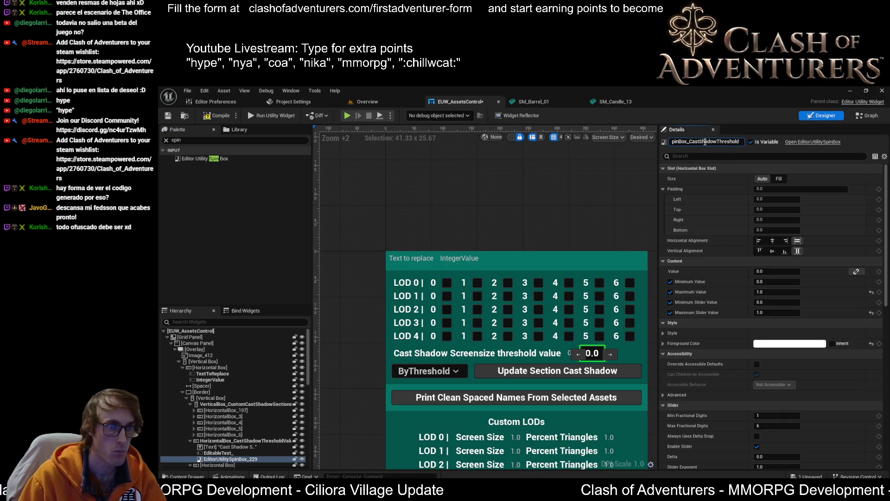
{"action": "left_click", "coordinate": [166, 116]}
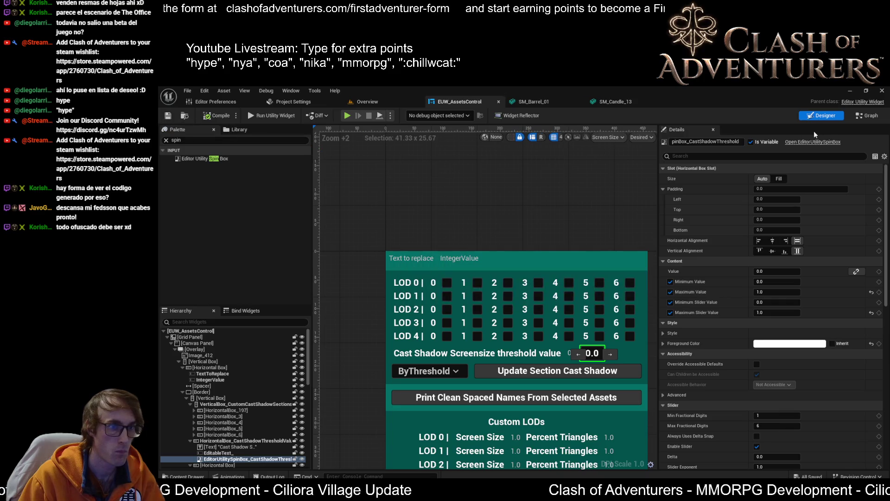
{"action": "left_click", "coordinate": [571, 355]}
{"action": "key", "text": "Delete"}
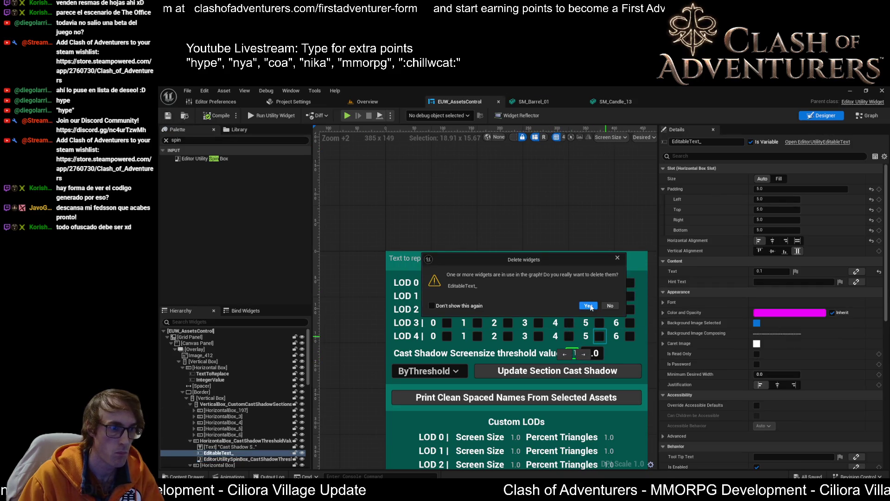
Step: Delete the old threshold text widget and remove its getter node from the event graph
{"action": "left_click", "coordinate": [588, 305]}
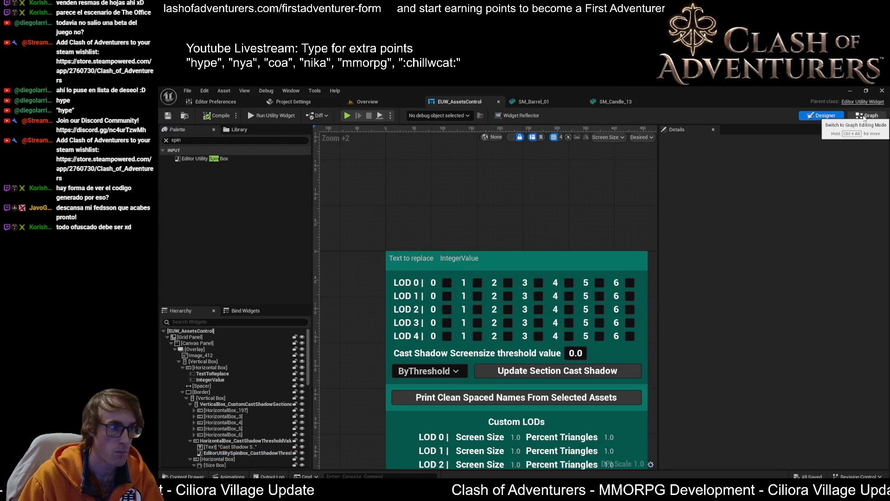
{"action": "left_click", "coordinate": [574, 355]}
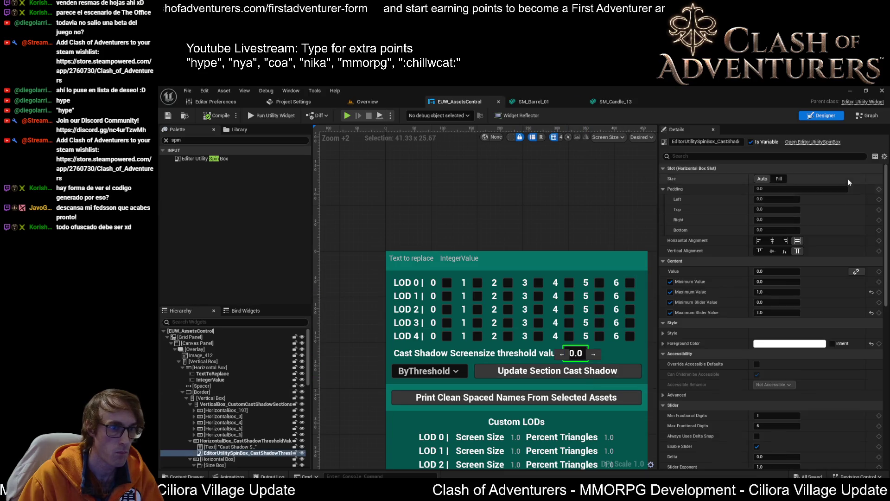
{"action": "left_click", "coordinate": [862, 118]}
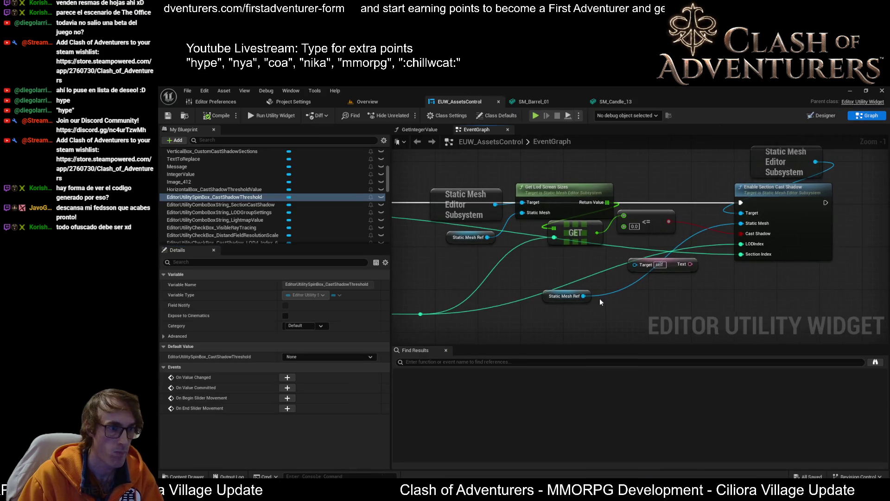
{"action": "key", "text": "Delete"}
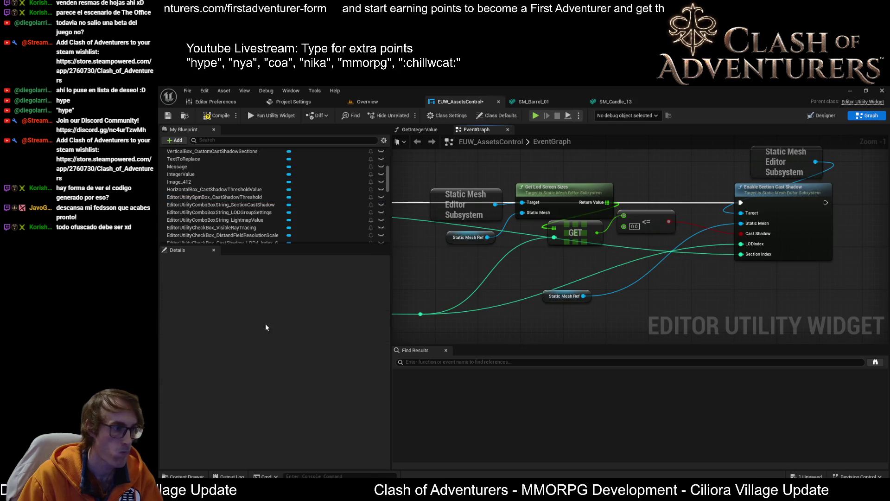
{"action": "left_click", "coordinate": [822, 115]}
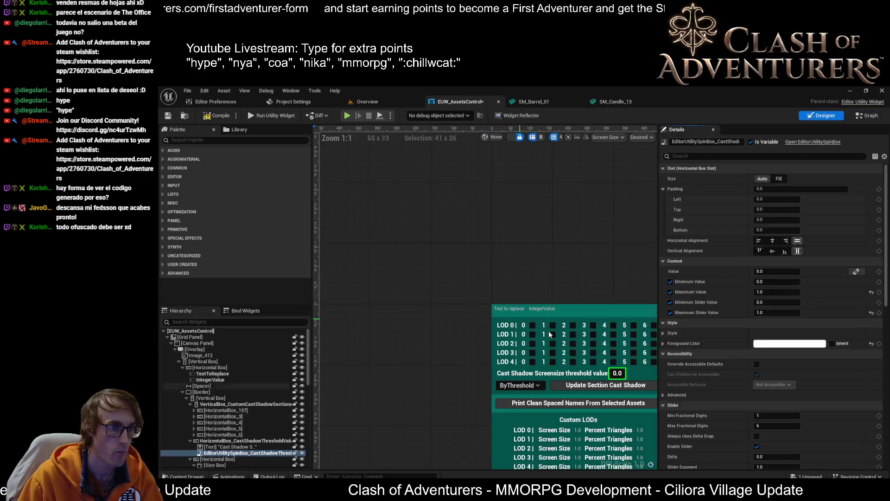
{"action": "left_click", "coordinate": [851, 118]}
Step: Add a getter for EditorUtilitySpinBox_CastShadowThreshold and search its actions for 'get value'
{"action": "mouse_move", "coordinate": [218, 197]}
{"action": "left_mouse_down"}
{"action": "mouse_move", "coordinate": [540, 249]}
{"action": "mouse_move", "coordinate": [562, 269]}
{"action": "left_mouse_up"}
{"action": "left_click", "coordinate": [623, 280]}
{"action": "left_click_drag", "start_coordinate": [657, 269], "coordinate": [678, 268]}
{"action": "type", "text": "get value"}
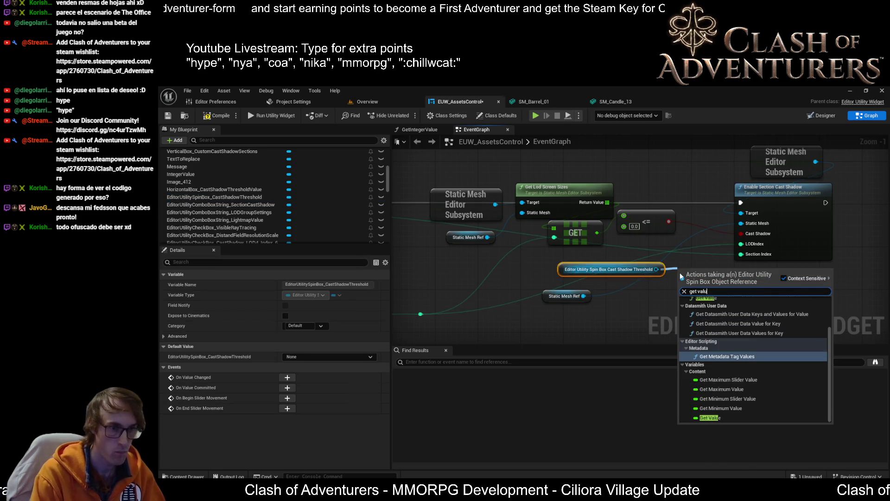
Step: Add a Get Value node for the spin box, wire Value into the <= comparison, and compile
{"action": "left_click", "coordinate": [723, 419]}
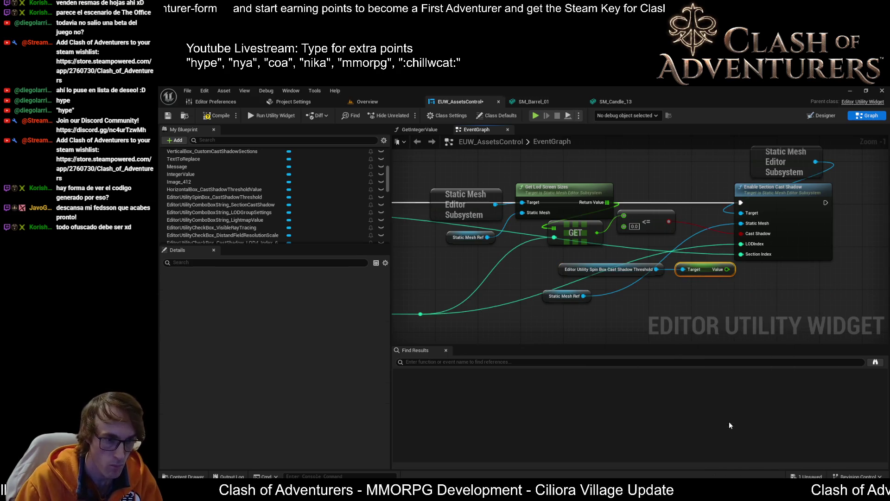
{"action": "scroll", "coordinate": [632, 258], "scroll_direction": "up", "scroll_amount": 1}
{"action": "left_click_drag", "start_coordinate": [617, 270], "coordinate": [586, 275]}
{"action": "mouse_move", "coordinate": [735, 275]}
{"action": "left_mouse_down"}
{"action": "mouse_move", "coordinate": [595, 263]}
{"action": "mouse_move", "coordinate": [638, 222]}
{"action": "left_mouse_up"}
{"action": "scroll", "coordinate": [622, 254], "scroll_direction": "down", "scroll_amount": 1}
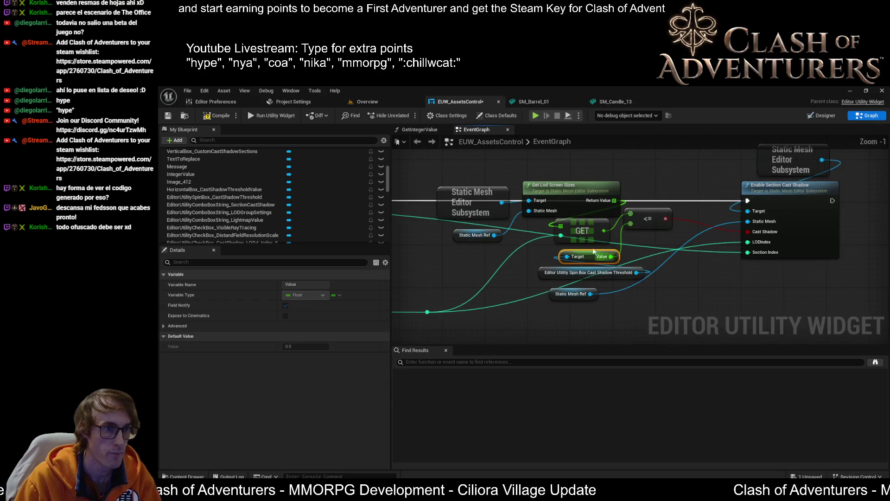
{"action": "left_click", "coordinate": [214, 117]}
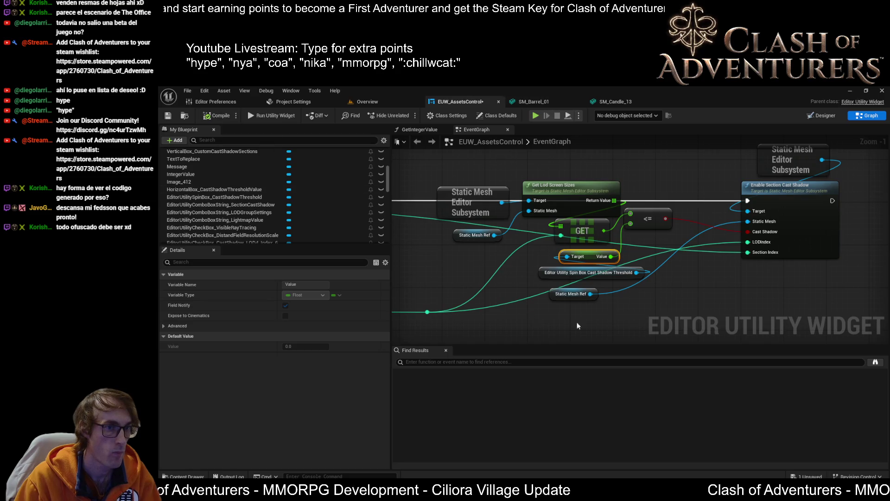
Step: Move the Static Mesh Ref node beside Enable Section Cast Shadow
{"action": "scroll", "coordinate": [563, 322], "scroll_direction": "down", "scroll_amount": 1}
{"action": "left_click_drag", "start_coordinate": [625, 304], "coordinate": [728, 303]}
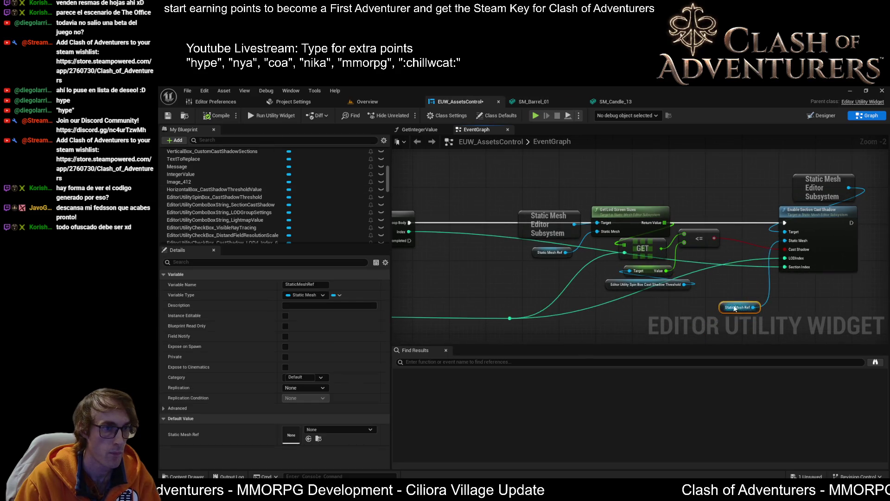
{"action": "scroll", "coordinate": [556, 232], "scroll_direction": "down", "scroll_amount": 2}
{"action": "scroll", "coordinate": [555, 229], "scroll_direction": "up", "scroll_amount": 2}
{"action": "mouse_move", "coordinate": [641, 248]}
{"action": "left_mouse_down"}
{"action": "mouse_move", "coordinate": [654, 174]}
{"action": "mouse_move", "coordinate": [653, 183]}
{"action": "mouse_move", "coordinate": [609, 192]}
{"action": "left_mouse_up"}
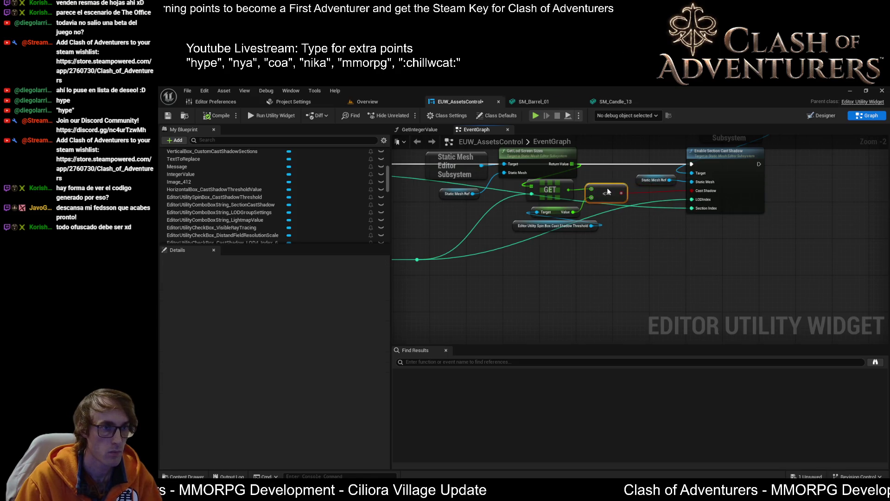
Step: Add a reroute point on the wire and shift the LOD screen size nodes left and down
{"action": "double_click", "coordinate": [660, 198]}
{"action": "mouse_move", "coordinate": [666, 202]}
{"action": "left_mouse_down"}
{"action": "mouse_move", "coordinate": [660, 265]}
{"action": "mouse_move", "coordinate": [804, 282]}
{"action": "left_mouse_up"}
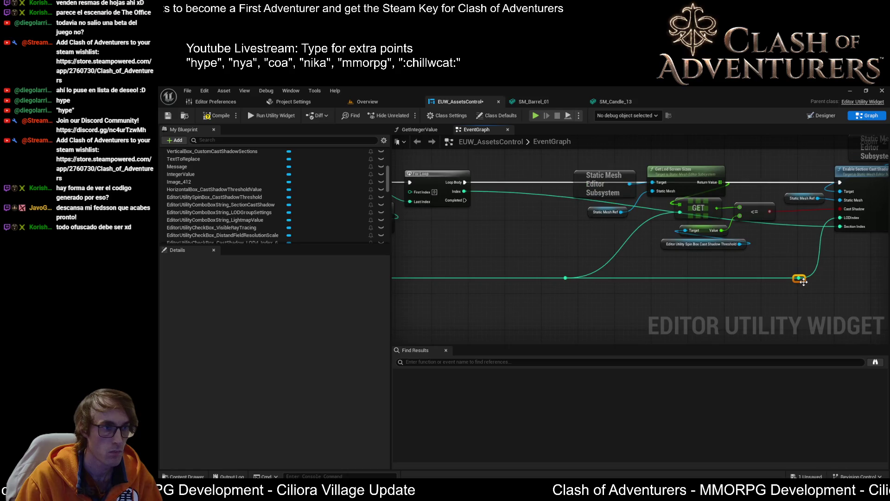
{"action": "left_click_drag", "start_coordinate": [691, 234], "coordinate": [673, 236]}
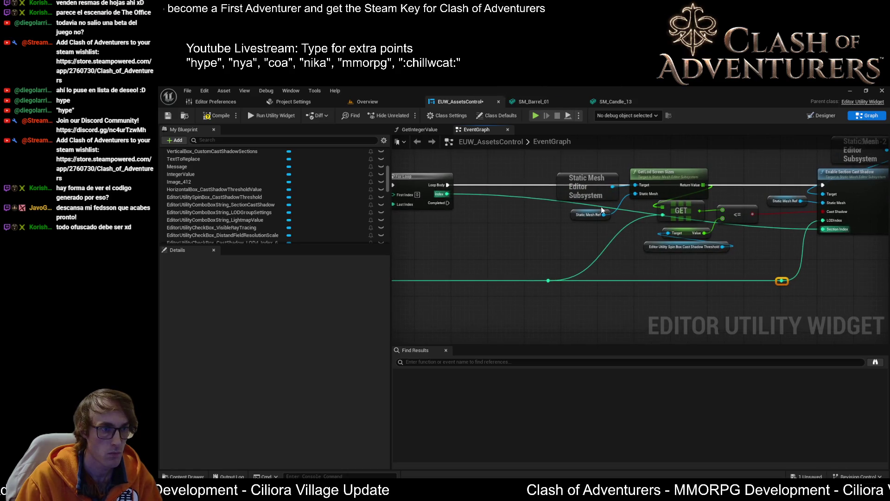
{"action": "left_click_drag", "start_coordinate": [632, 169], "coordinate": [599, 222]}
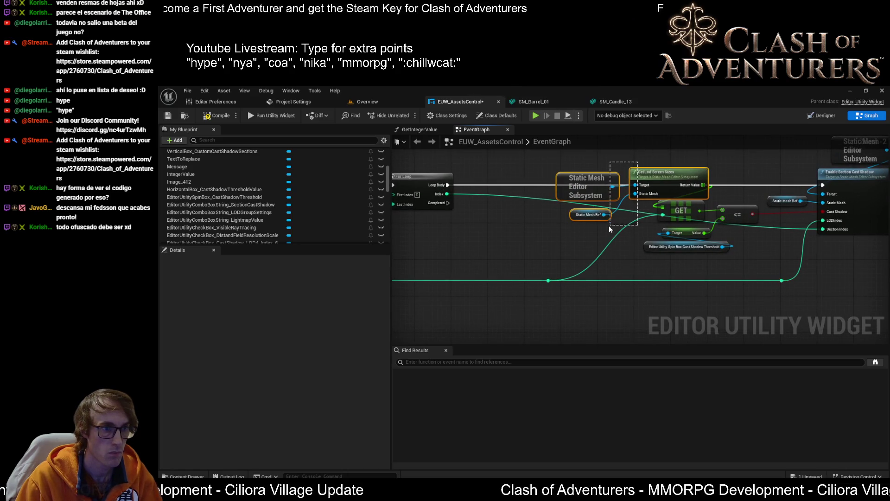
{"action": "mouse_move", "coordinate": [664, 181]}
{"action": "left_mouse_down"}
{"action": "mouse_move", "coordinate": [555, 227]}
{"action": "mouse_move", "coordinate": [585, 205]}
{"action": "left_mouse_up"}
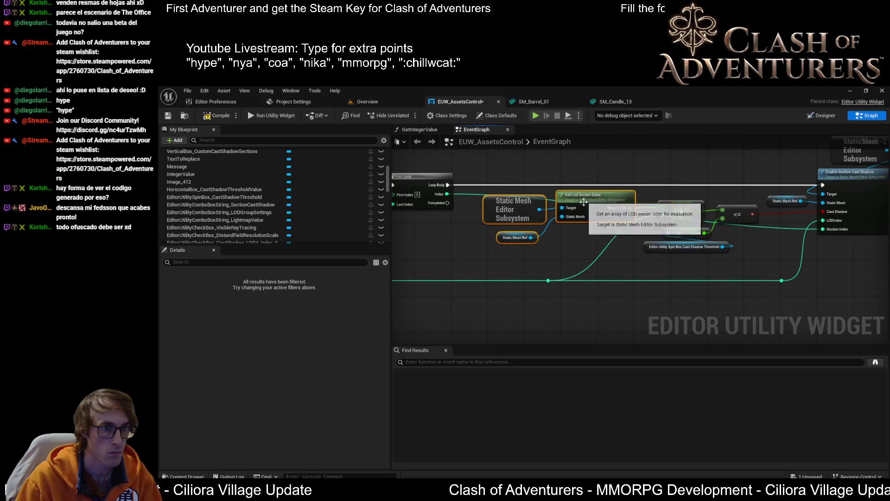
Step: Select the comparison nodes and move the reroute point further right
{"action": "scroll", "coordinate": [585, 205], "scroll_direction": "up", "scroll_amount": 2}
{"action": "left_click_drag", "start_coordinate": [779, 274], "coordinate": [446, 183]}
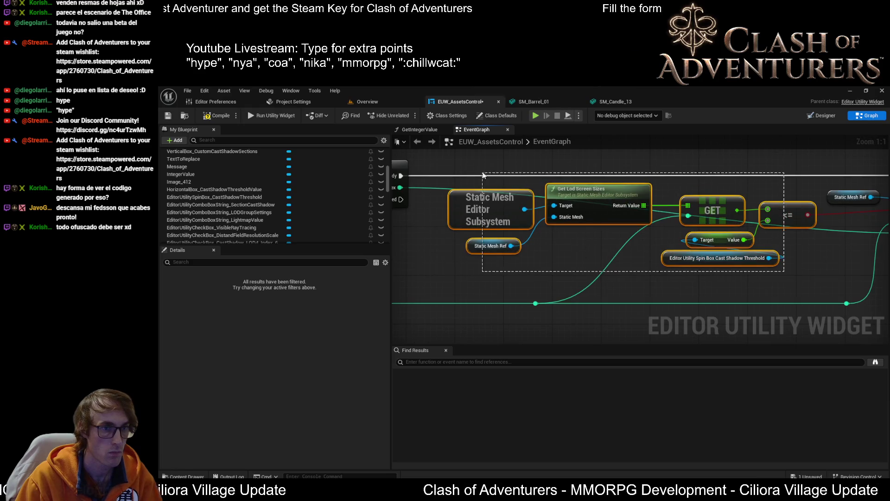
{"action": "scroll", "coordinate": [736, 206], "scroll_direction": "down", "scroll_amount": 2}
{"action": "scroll", "coordinate": [735, 202], "scroll_direction": "up", "scroll_amount": 2}
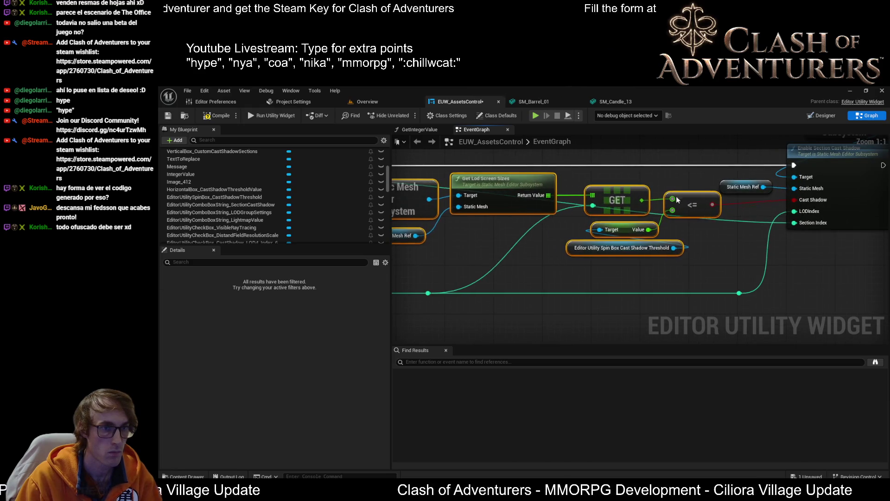
{"action": "scroll", "coordinate": [704, 207], "scroll_direction": "down", "scroll_amount": 1}
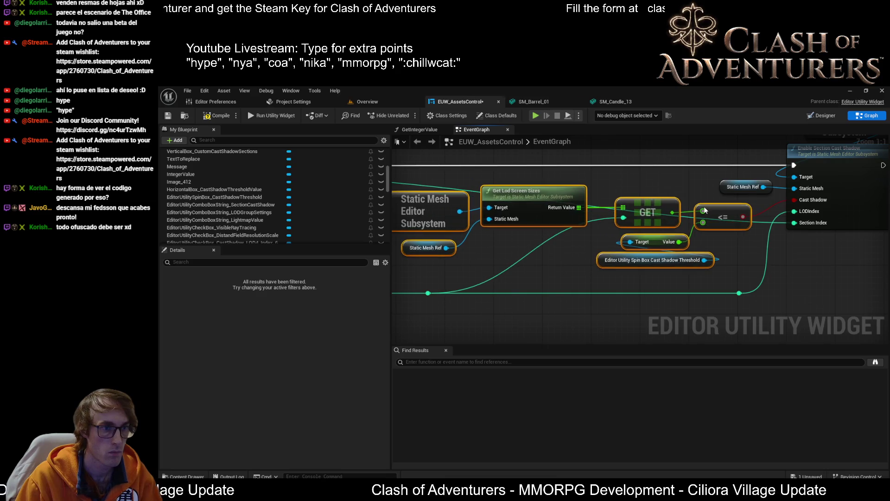
{"action": "left_click_drag", "start_coordinate": [463, 282], "coordinate": [562, 283]}
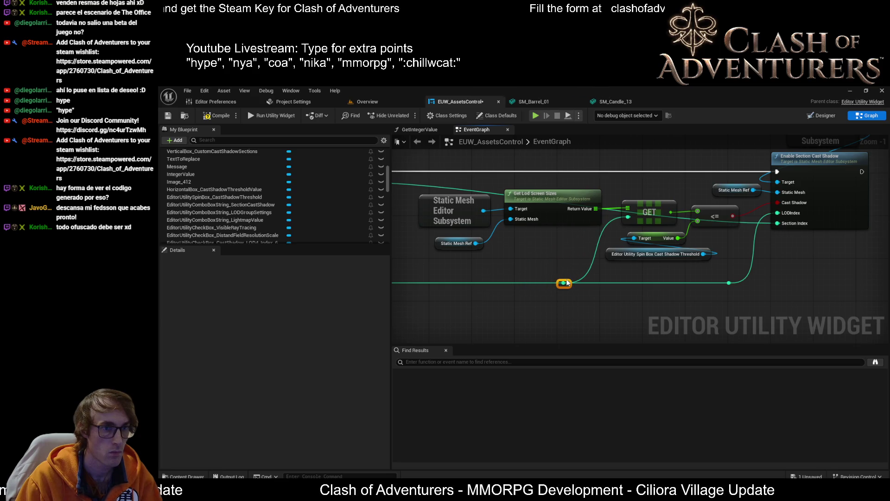
Step: Add a reroute point on the For Loop's Index wire
{"action": "scroll", "coordinate": [575, 281], "scroll_direction": "down", "scroll_amount": 1}
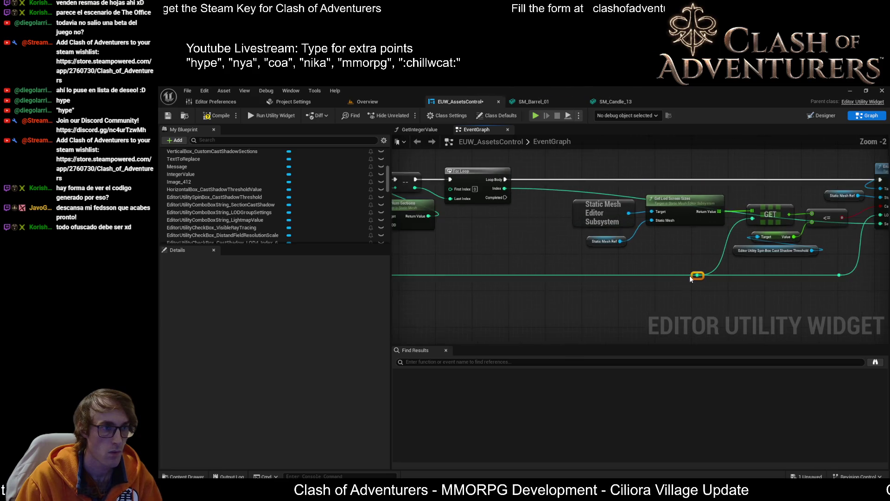
{"action": "mouse_move", "coordinate": [690, 276]}
{"action": "left_mouse_down"}
{"action": "mouse_move", "coordinate": [672, 257]}
{"action": "mouse_move", "coordinate": [705, 267]}
{"action": "left_mouse_up"}
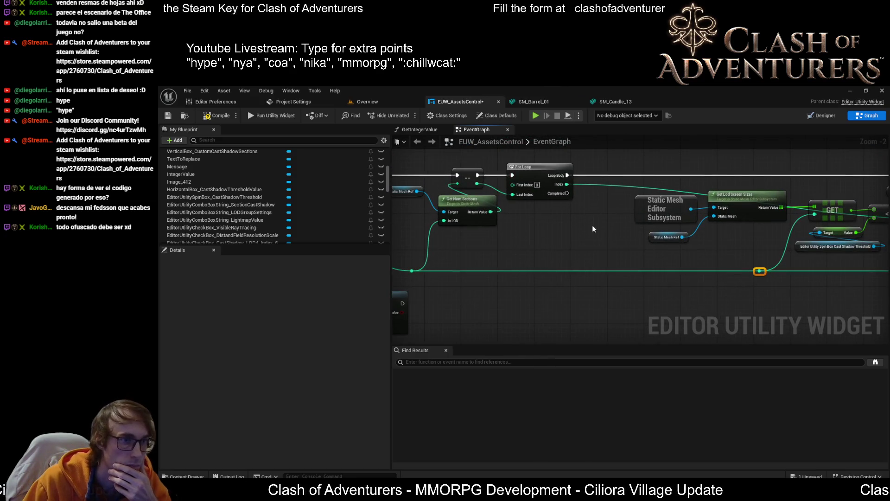
{"action": "scroll", "coordinate": [497, 211], "scroll_direction": "up", "scroll_amount": 1}
{"action": "scroll", "coordinate": [536, 213], "scroll_direction": "down", "scroll_amount": 2}
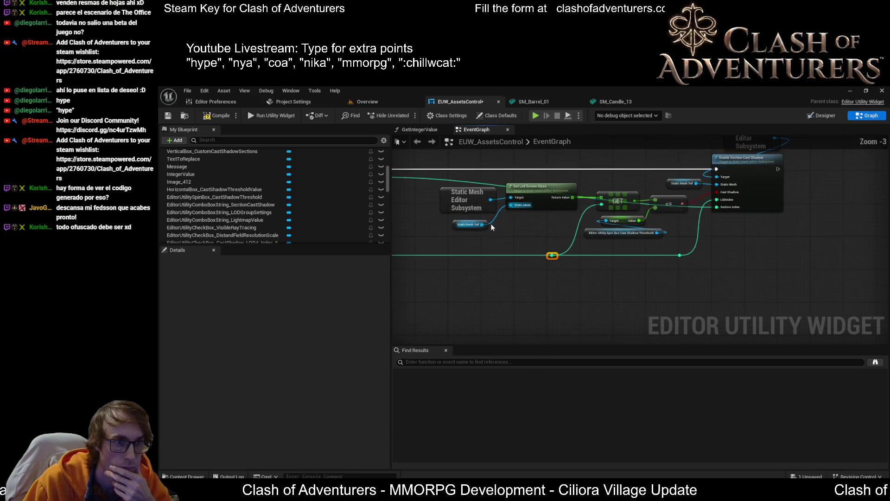
{"action": "left_click_drag", "start_coordinate": [491, 224], "coordinate": [551, 234]}
{"action": "mouse_move", "coordinate": [471, 182]}
{"action": "left_mouse_down"}
{"action": "mouse_move", "coordinate": [438, 302]}
{"action": "mouse_move", "coordinate": [447, 302]}
{"action": "left_mouse_up"}
{"action": "double_click", "coordinate": [450, 224]}
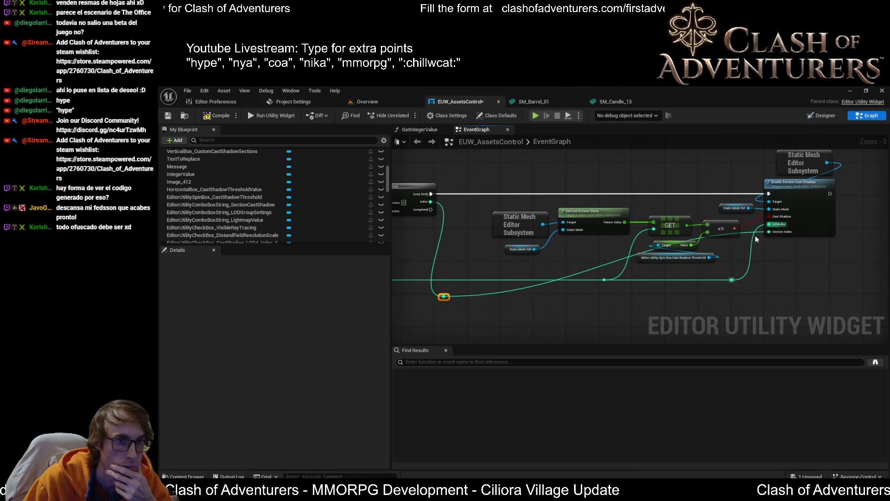
Step: Shift the Enable Section Cast Shadow group right, reroute the bottom wire into Section Index, and save
{"action": "mouse_move", "coordinate": [847, 251]}
{"action": "left_mouse_down"}
{"action": "mouse_move", "coordinate": [758, 277]}
{"action": "mouse_move", "coordinate": [718, 197]}
{"action": "left_mouse_up"}
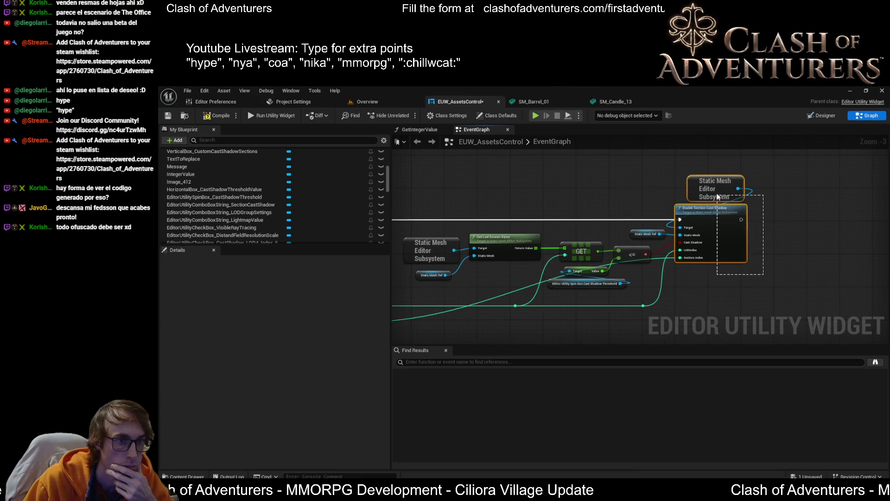
{"action": "left_click", "coordinate": [647, 234], "text": "ctrl"}
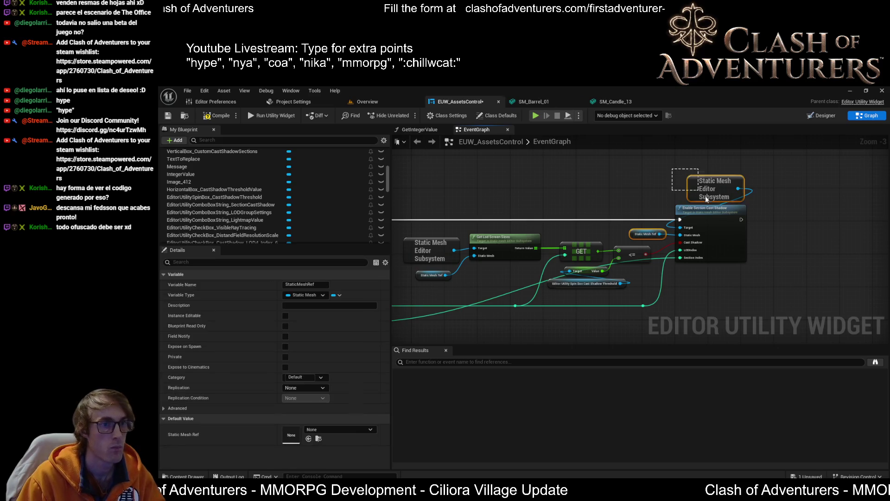
{"action": "left_click_drag", "start_coordinate": [733, 231], "coordinate": [763, 223]}
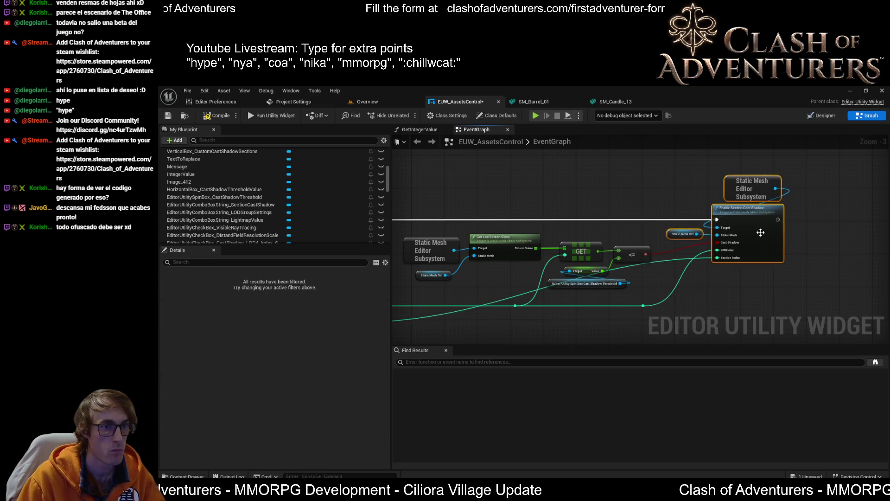
{"action": "double_click", "coordinate": [703, 258]}
{"action": "mouse_move", "coordinate": [703, 258]}
{"action": "left_mouse_down"}
{"action": "mouse_move", "coordinate": [698, 321]}
{"action": "mouse_move", "coordinate": [798, 343]}
{"action": "mouse_move", "coordinate": [802, 255]}
{"action": "mouse_move", "coordinate": [791, 250]}
{"action": "left_mouse_up"}
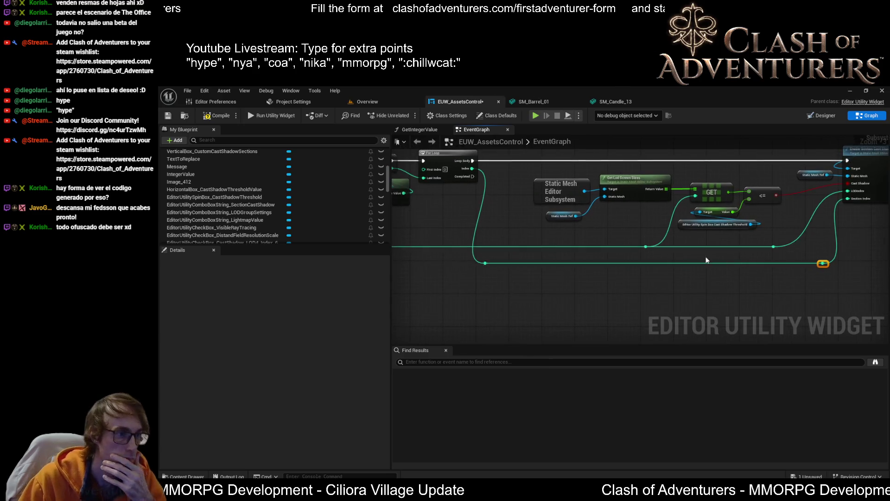
{"action": "left_click", "coordinate": [210, 117]}
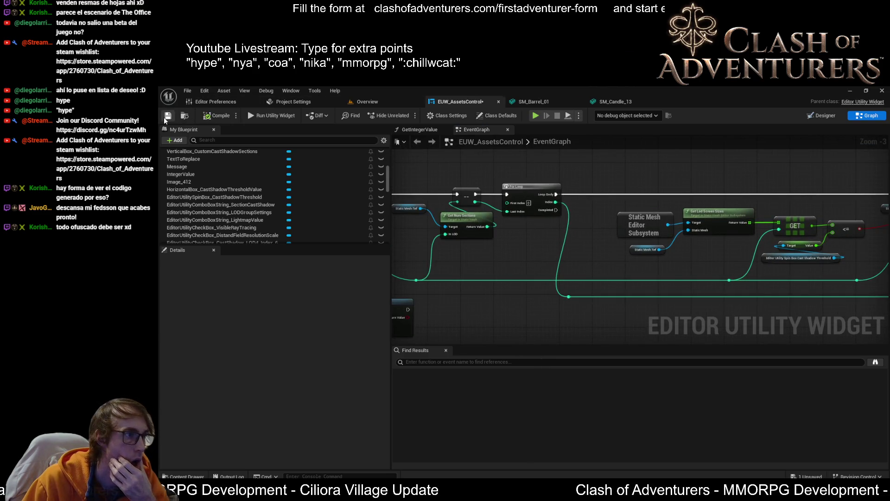
Step: Wire the For Loop's Completed pin and Static Mesh Ref into Save Loaded Asset
{"action": "mouse_move", "coordinate": [581, 155]}
{"action": "left_mouse_down"}
{"action": "mouse_move", "coordinate": [663, 180]}
{"action": "mouse_move", "coordinate": [454, 304]}
{"action": "mouse_move", "coordinate": [555, 324]}
{"action": "left_mouse_up"}
{"action": "scroll", "coordinate": [527, 254], "scroll_direction": "down", "scroll_amount": 1}
{"action": "scroll", "coordinate": [555, 323], "scroll_direction": "down", "scroll_amount": 1}
{"action": "scroll", "coordinate": [525, 293], "scroll_direction": "up", "scroll_amount": 2}
{"action": "left_click_drag", "start_coordinate": [524, 293], "coordinate": [701, 245]}
{"action": "scroll", "coordinate": [704, 207], "scroll_direction": "up", "scroll_amount": 1}
{"action": "left_click_drag", "start_coordinate": [703, 210], "coordinate": [727, 316]}
{"action": "scroll", "coordinate": [762, 319], "scroll_direction": "down", "scroll_amount": 4}
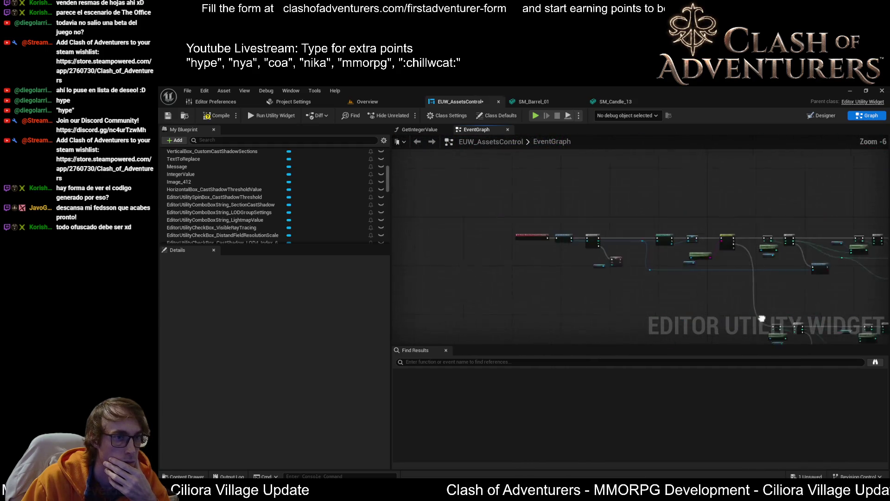
{"action": "scroll", "coordinate": [716, 300], "scroll_direction": "up", "scroll_amount": 3}
{"action": "mouse_move", "coordinate": [541, 223]}
{"action": "left_mouse_down"}
{"action": "mouse_move", "coordinate": [617, 292]}
{"action": "mouse_move", "coordinate": [793, 343]}
{"action": "mouse_move", "coordinate": [789, 151]}
{"action": "mouse_move", "coordinate": [661, 215]}
{"action": "mouse_move", "coordinate": [790, 323]}
{"action": "left_mouse_up"}
Step: Save the EUW_AssetsControl widget blueprint and pan across the whole event graph
{"action": "scroll", "coordinate": [663, 224], "scroll_direction": "down", "scroll_amount": 2}
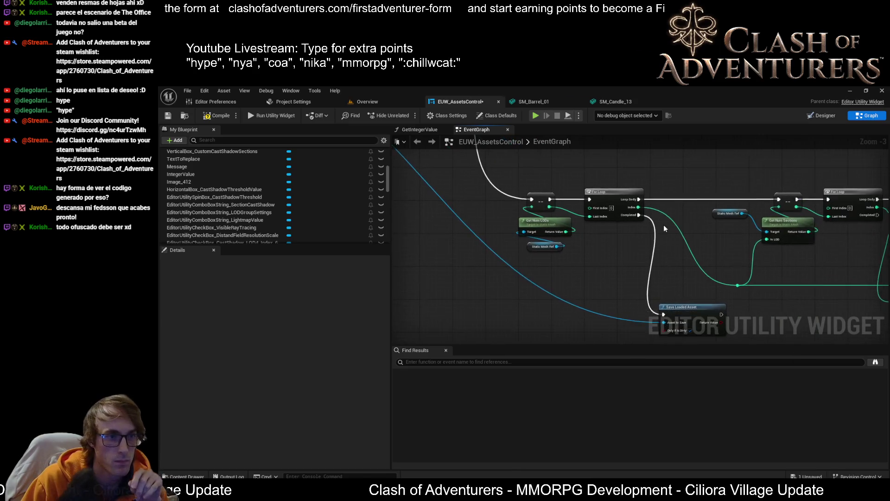
{"action": "left_click_drag", "start_coordinate": [639, 220], "coordinate": [433, 209]}
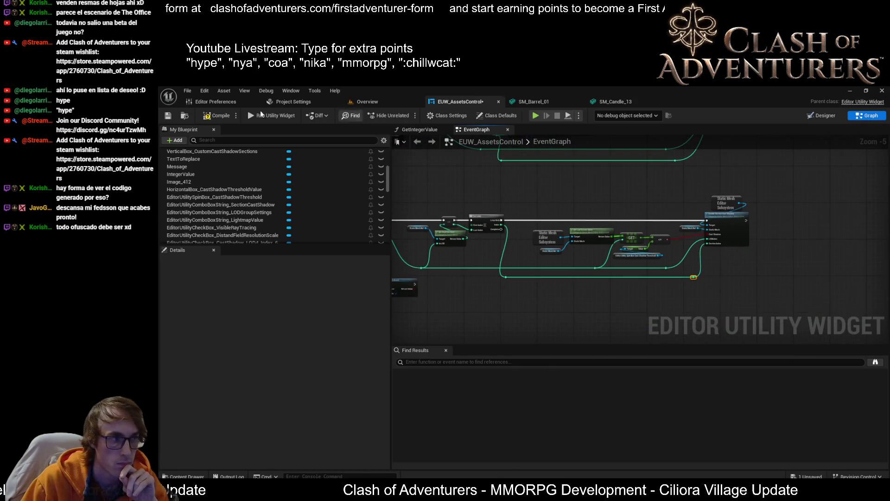
{"action": "left_click", "coordinate": [167, 118]}
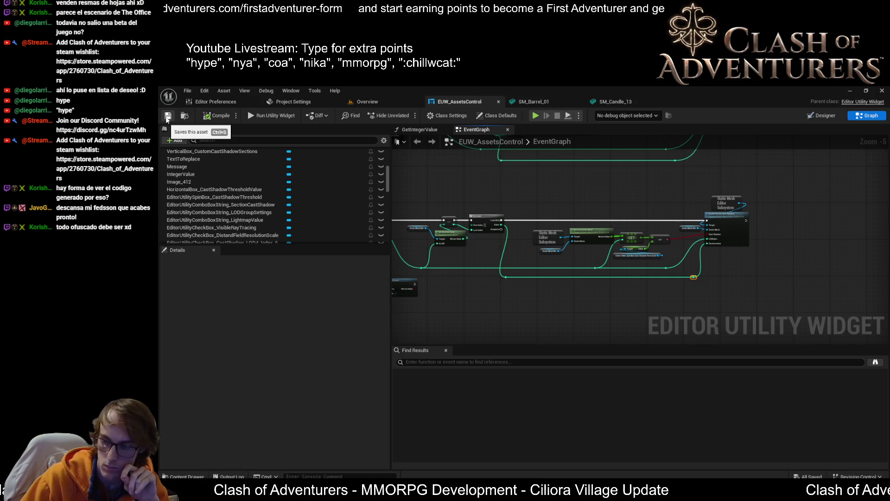
{"action": "scroll", "coordinate": [461, 237], "scroll_direction": "down", "scroll_amount": 2}
{"action": "scroll", "coordinate": [461, 237], "scroll_direction": "up", "scroll_amount": 1}
{"action": "left_click_drag", "start_coordinate": [460, 237], "coordinate": [532, 151]}
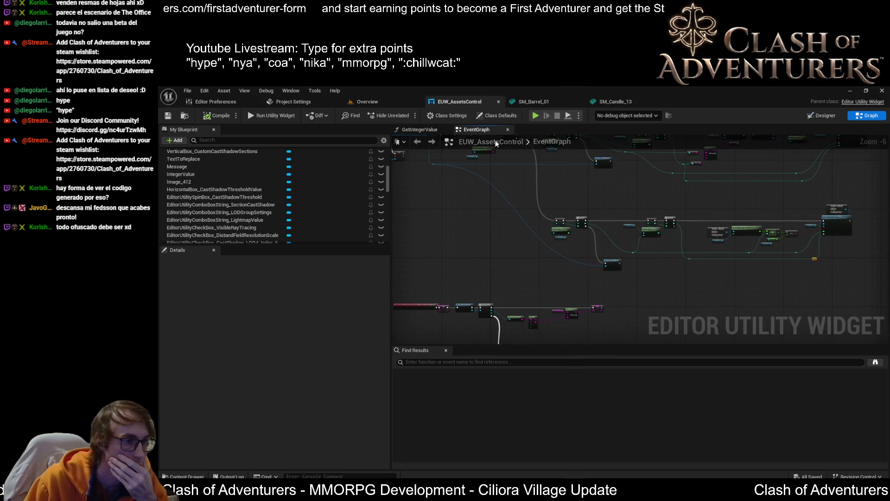
Step: Move the GET and <= comparison nodes slightly left and compile the widget blueprint
{"action": "left_click", "coordinate": [380, 100]}
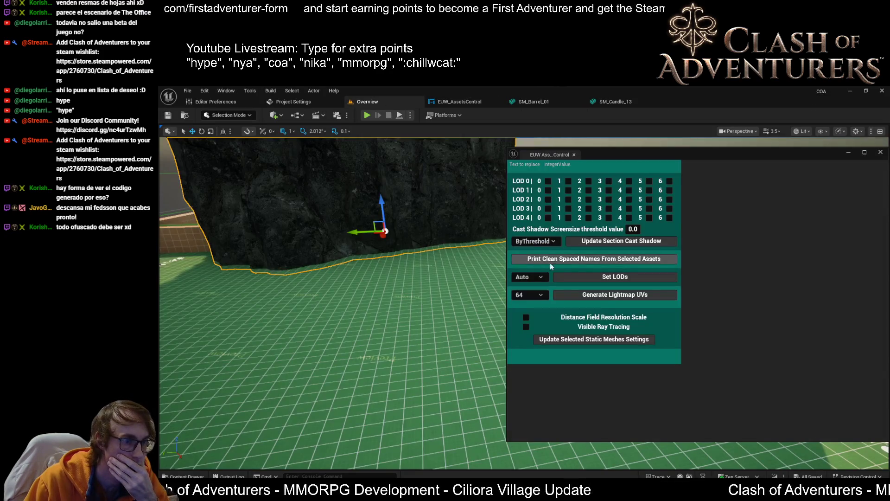
{"action": "left_click", "coordinate": [452, 102]}
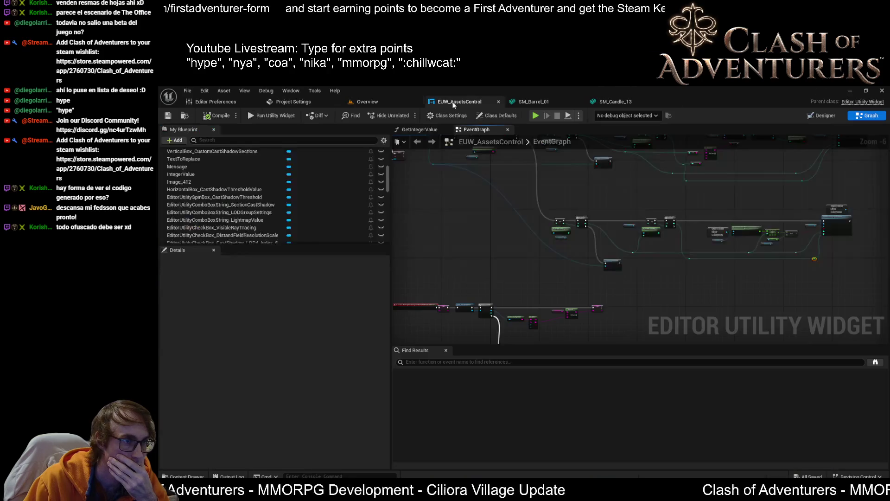
{"action": "scroll", "coordinate": [622, 243], "scroll_direction": "up", "scroll_amount": 5}
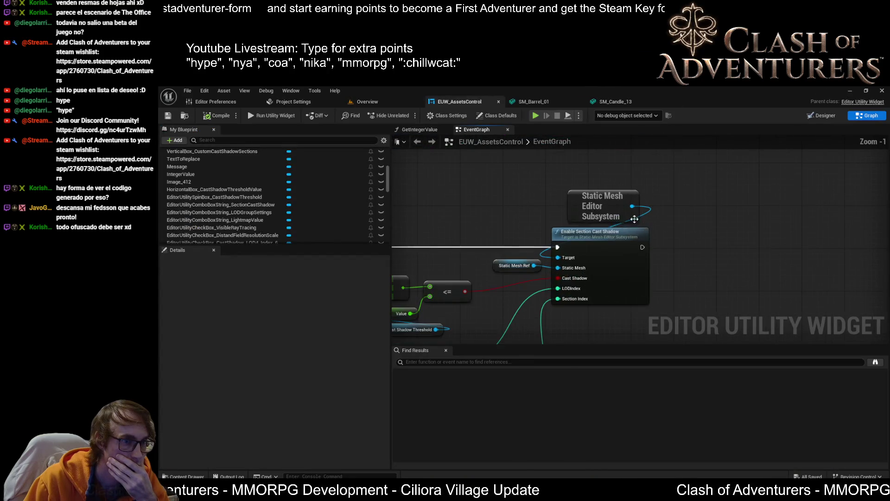
{"action": "scroll", "coordinate": [632, 249], "scroll_direction": "down", "scroll_amount": 2}
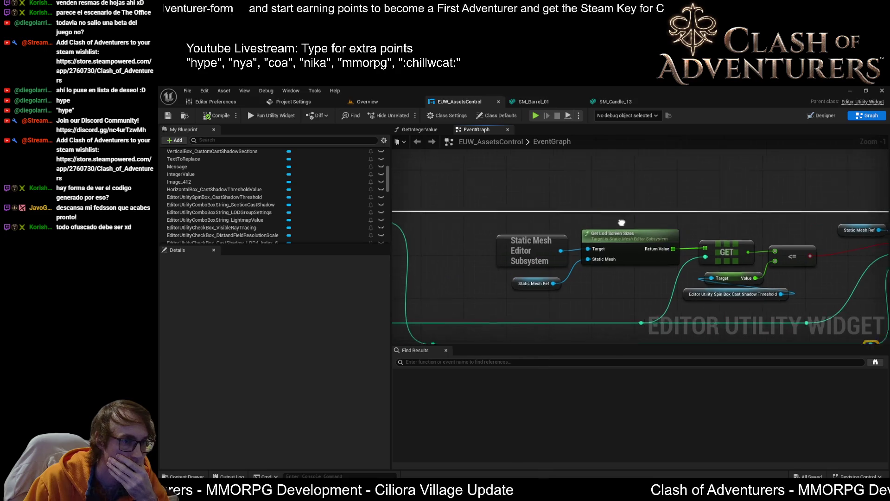
{"action": "scroll", "coordinate": [632, 249], "scroll_direction": "down", "scroll_amount": 2}
{"action": "left_click_drag", "start_coordinate": [789, 201], "coordinate": [521, 318]}
{"action": "scroll", "coordinate": [641, 260], "scroll_direction": "up", "scroll_amount": 2}
{"action": "left_click_drag", "start_coordinate": [673, 219], "coordinate": [648, 219]}
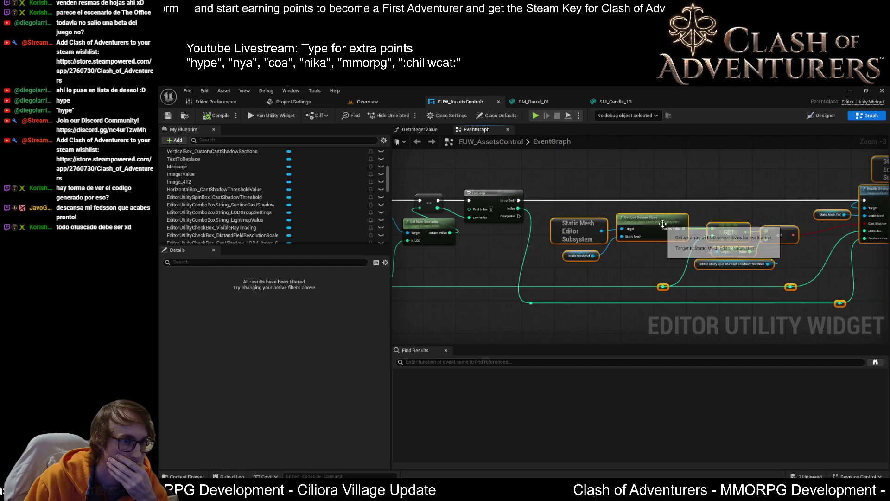
{"action": "left_click", "coordinate": [219, 116]}
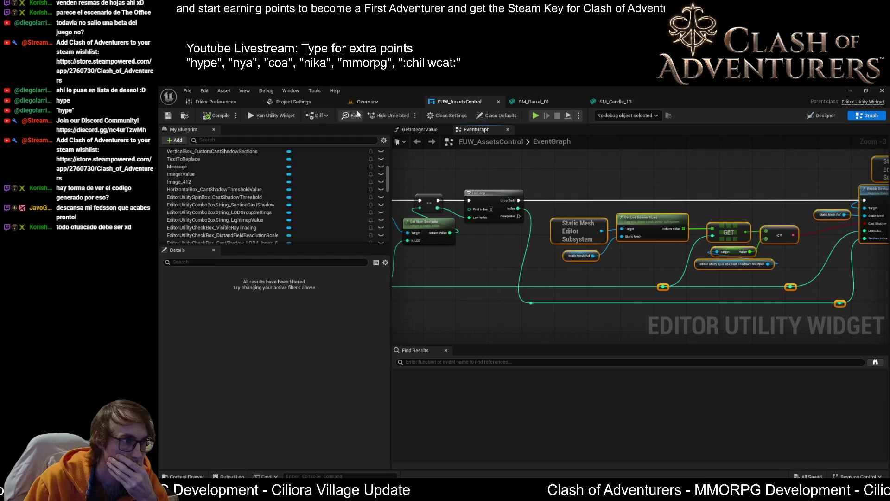
Step: Check the Overview level, SM_Candle_13 and SM_Barrel_01 tabs, then return to the event graph
{"action": "left_click", "coordinate": [375, 102]}
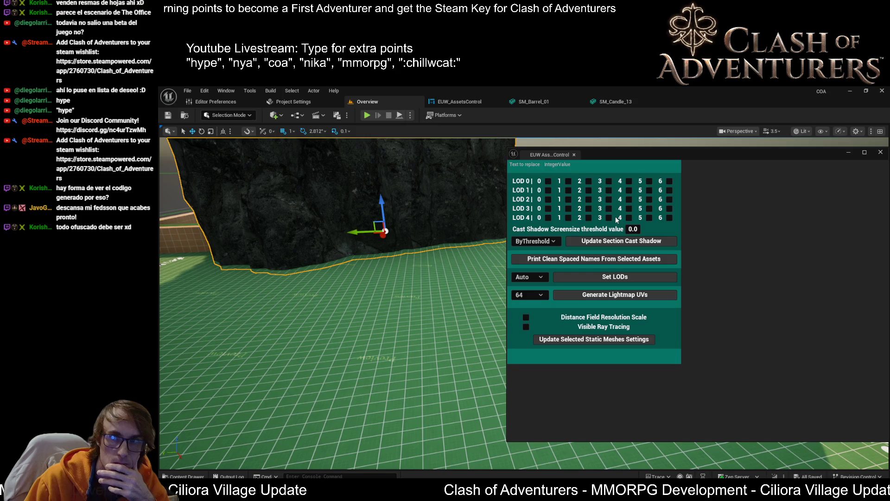
{"action": "left_click", "coordinate": [624, 102]}
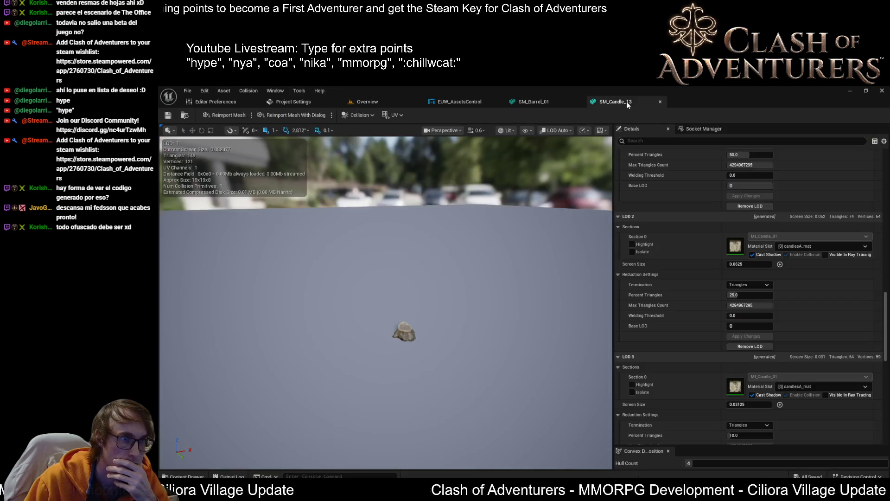
{"action": "left_click", "coordinate": [524, 101]}
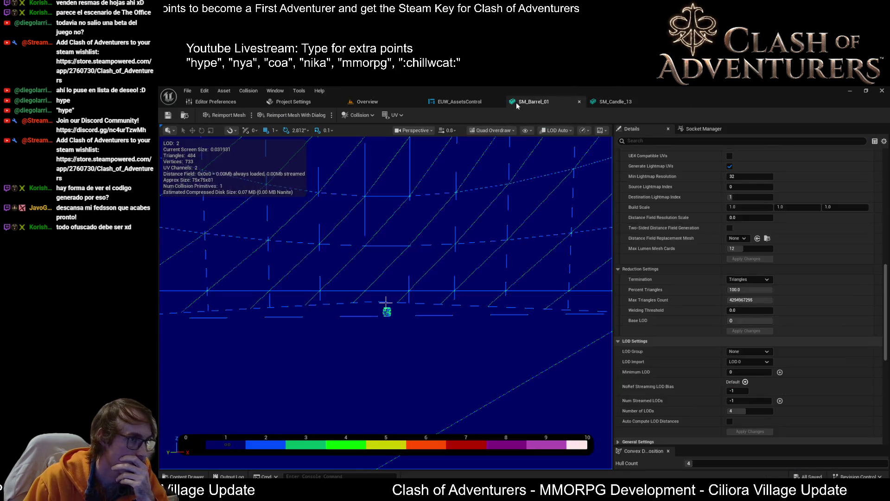
{"action": "left_click", "coordinate": [477, 102]}
{"action": "scroll", "coordinate": [659, 223], "scroll_direction": "down", "scroll_amount": 2}
Step: Review the Save Loaded Asset node area, then view the Overview level's LOD cast-shadow grid
{"action": "left_click_drag", "start_coordinate": [594, 231], "coordinate": [658, 262]}
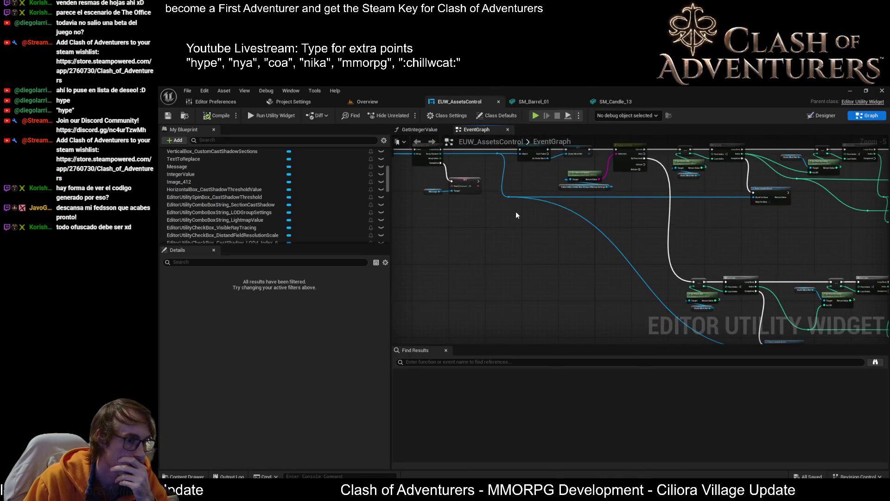
{"action": "left_click_drag", "start_coordinate": [585, 291], "coordinate": [506, 222]}
{"action": "scroll", "coordinate": [714, 306], "scroll_direction": "up", "scroll_amount": 3}
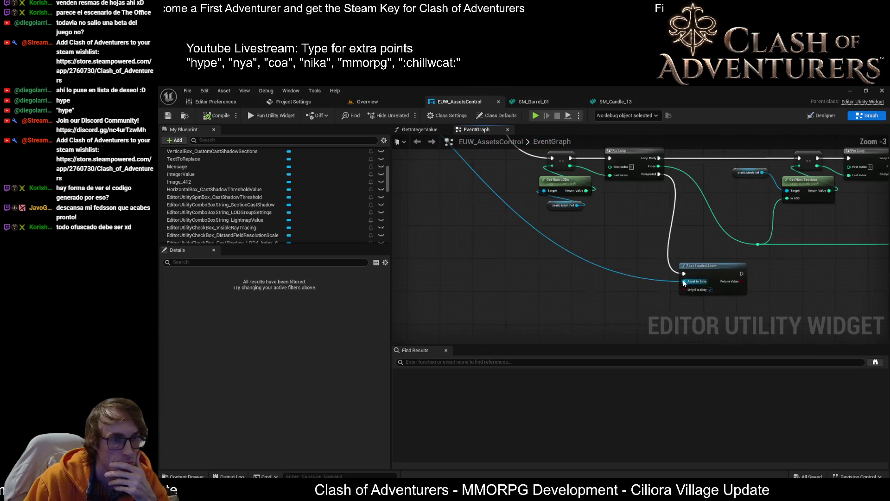
{"action": "left_click", "coordinate": [377, 100]}
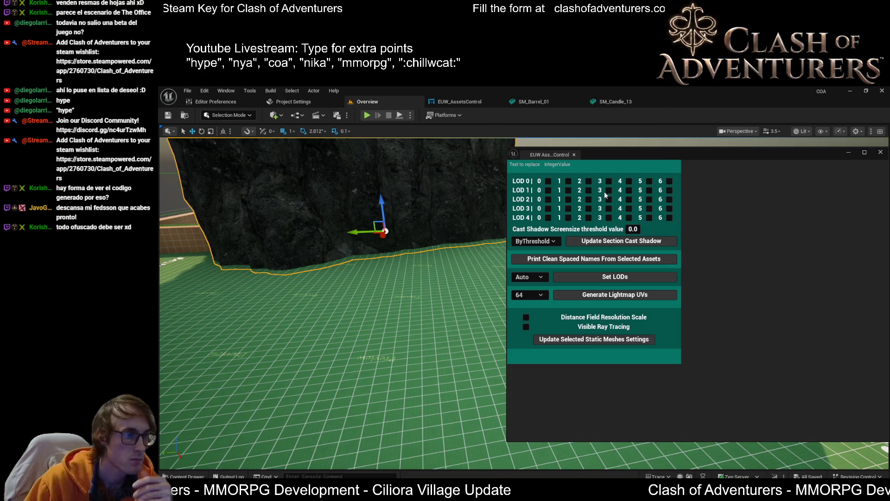
Step: Flip between the SM_Candle_13, SM_Barrel_01, event graph and Overview level tabs
{"action": "left_click", "coordinate": [628, 96]}
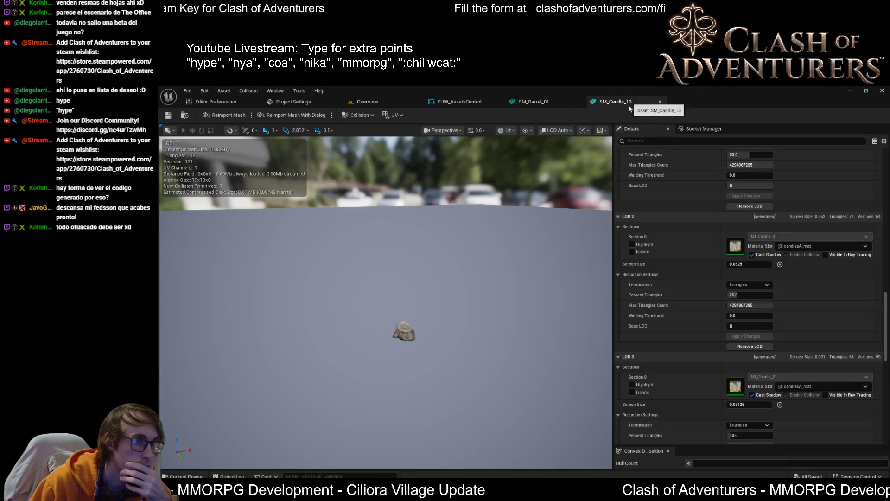
{"action": "left_click", "coordinate": [547, 102]}
{"action": "left_click", "coordinate": [462, 101]}
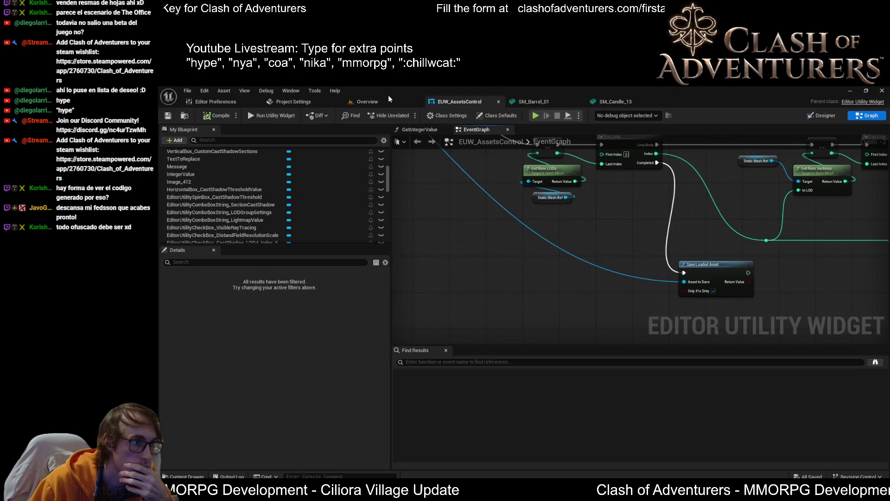
{"action": "left_click", "coordinate": [389, 99]}
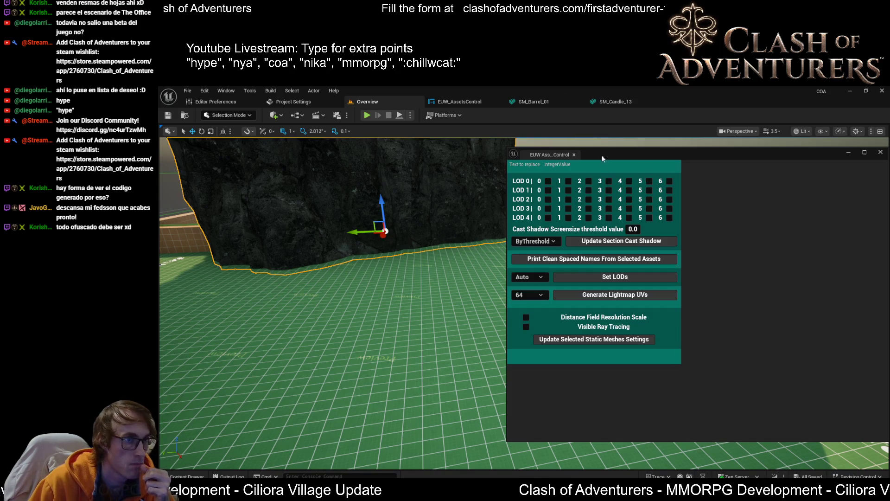
{"action": "left_click", "coordinate": [622, 99]}
{"action": "left_click", "coordinate": [452, 102]}
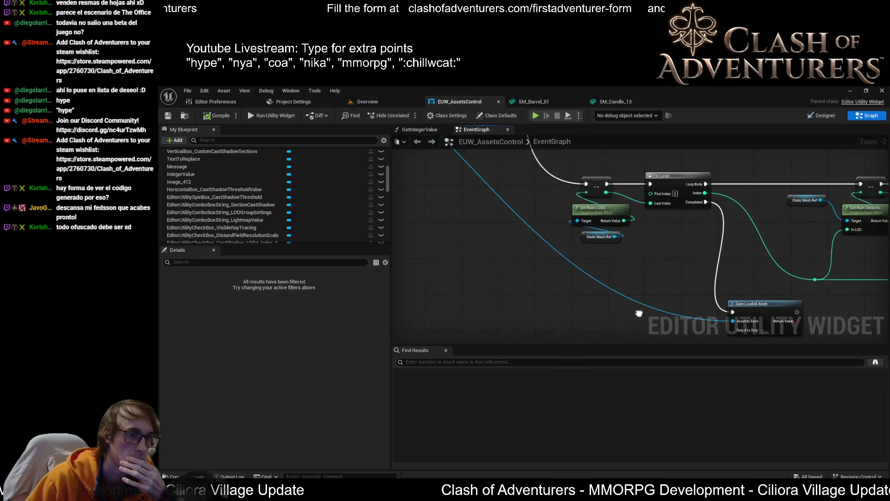
Step: Check SM_Candle_13 and SM_Barrel_01 again, then open the EUW_AssetsControl event graph
{"action": "scroll", "coordinate": [640, 296], "scroll_direction": "down", "scroll_amount": 2}
{"action": "scroll", "coordinate": [614, 296], "scroll_direction": "down", "scroll_amount": 2}
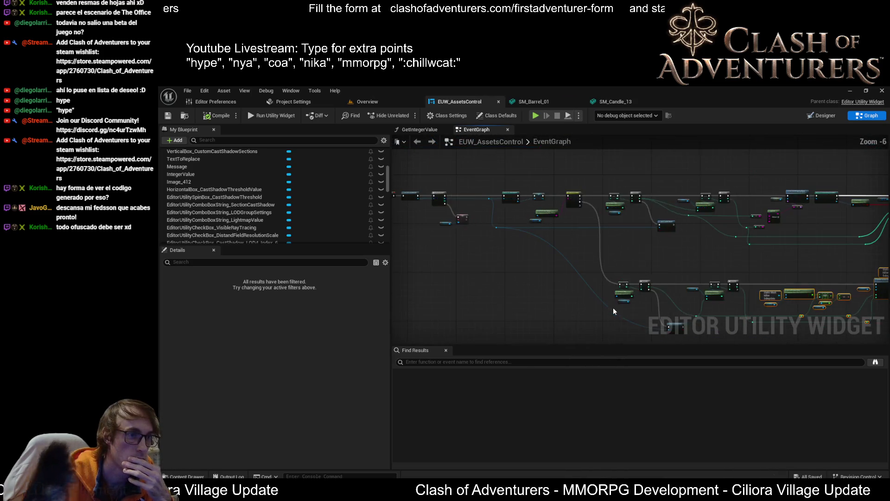
{"action": "scroll", "coordinate": [614, 307], "scroll_direction": "up", "scroll_amount": 2}
{"action": "left_click", "coordinate": [612, 102]}
{"action": "left_click", "coordinate": [534, 102]}
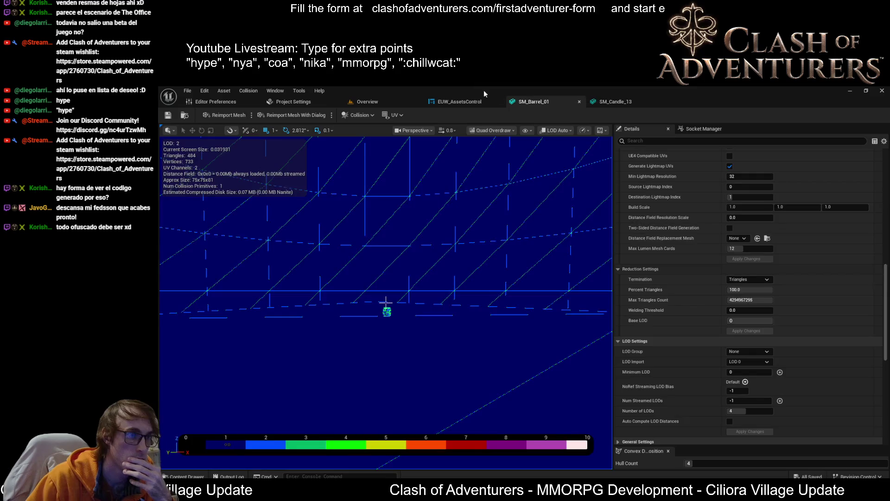
{"action": "left_click", "coordinate": [379, 103]}
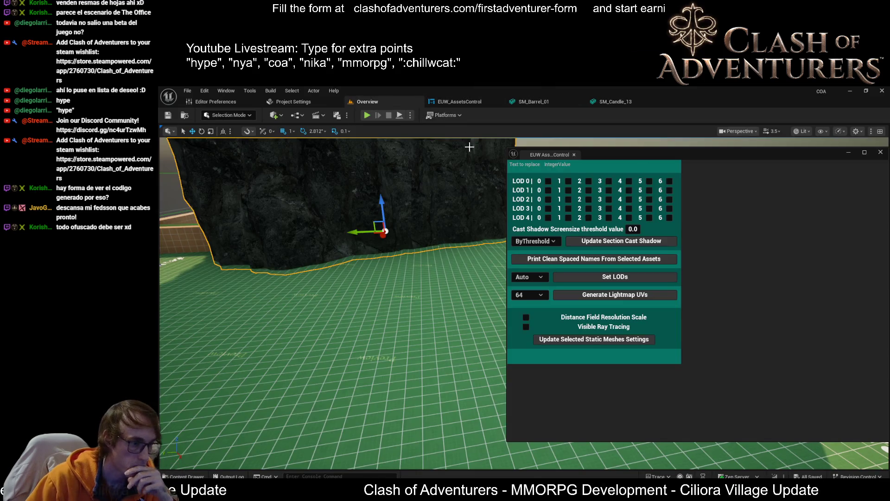
{"action": "left_click", "coordinate": [466, 101]}
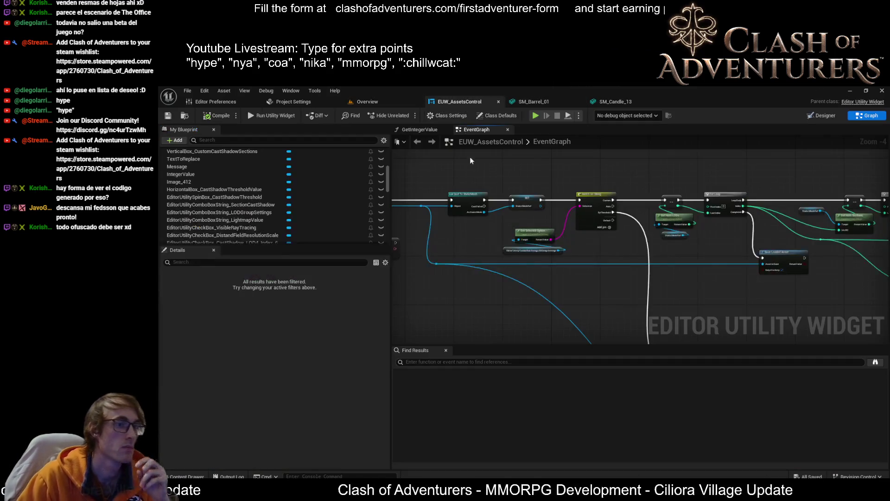
Step: Nudge the Static Mesh Ref node into place and save the widget blueprint
{"action": "left_click_drag", "start_coordinate": [723, 301], "coordinate": [492, 238]}
{"action": "scroll", "coordinate": [491, 238], "scroll_direction": "down", "scroll_amount": 1}
{"action": "scroll", "coordinate": [733, 188], "scroll_direction": "up", "scroll_amount": 3}
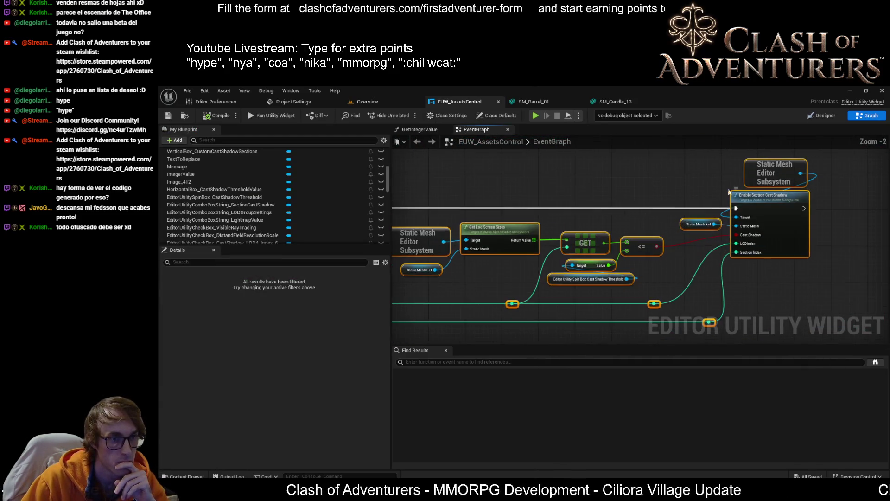
{"action": "left_click", "coordinate": [691, 226]}
{"action": "left_click_drag", "start_coordinate": [691, 226], "coordinate": [685, 231]}
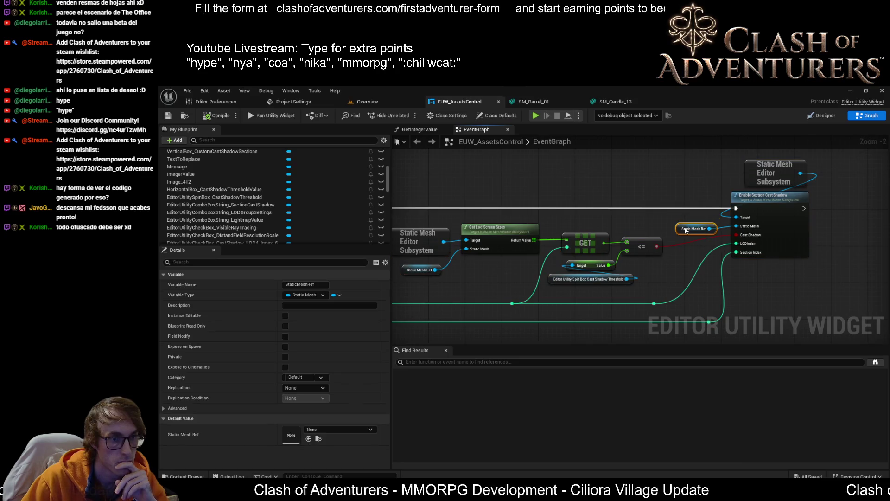
{"action": "left_click", "coordinate": [169, 117]}
Step: Inspect the GET and threshold spin box Value nodes, then return to the Overview level
{"action": "scroll", "coordinate": [796, 223], "scroll_direction": "down", "scroll_amount": 4}
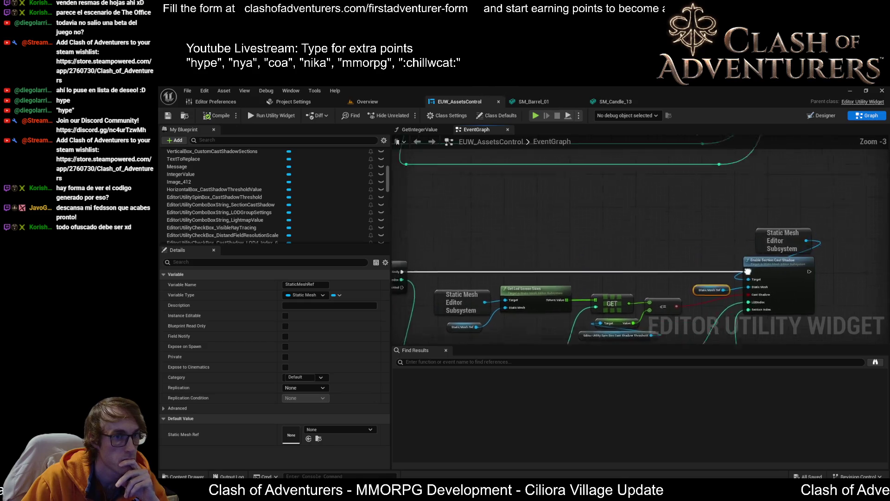
{"action": "scroll", "coordinate": [796, 222], "scroll_direction": "down", "scroll_amount": 1}
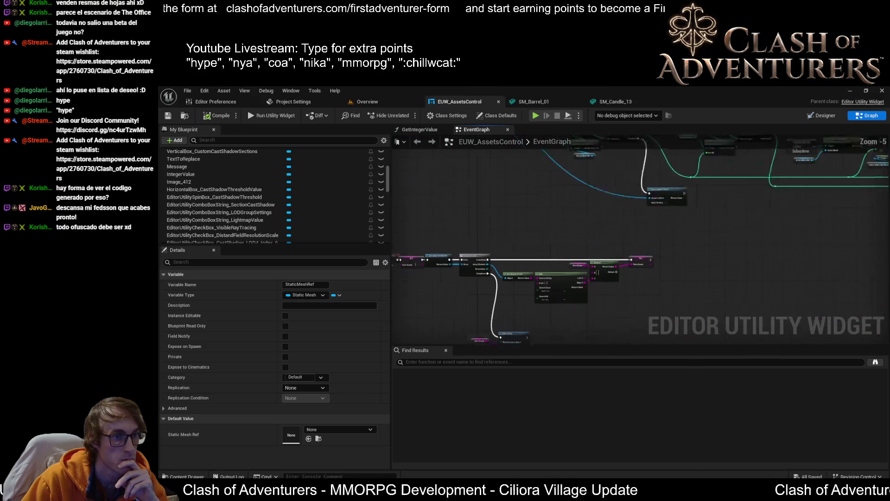
{"action": "mouse_move", "coordinate": [600, 218]}
{"action": "left_mouse_down"}
{"action": "mouse_move", "coordinate": [555, 230]}
{"action": "mouse_move", "coordinate": [471, 277]}
{"action": "left_mouse_up"}
{"action": "scroll", "coordinate": [555, 230], "scroll_direction": "up", "scroll_amount": 2}
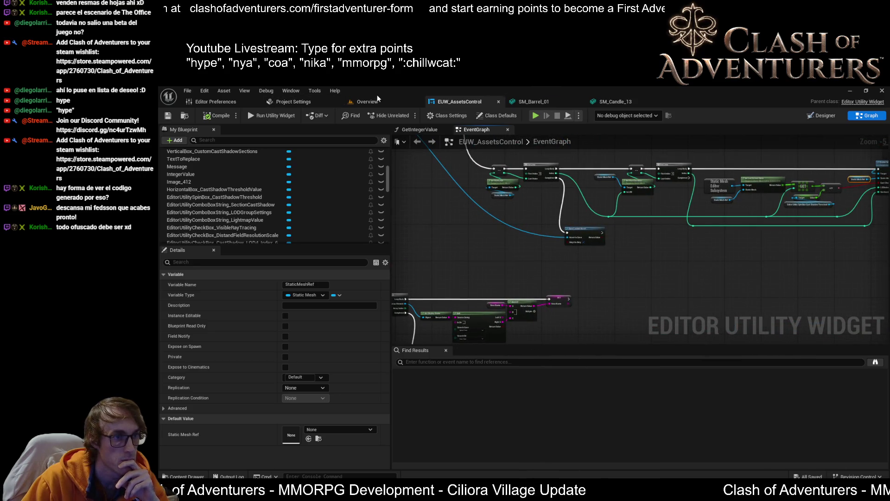
{"action": "scroll", "coordinate": [523, 235], "scroll_direction": "up", "scroll_amount": 4}
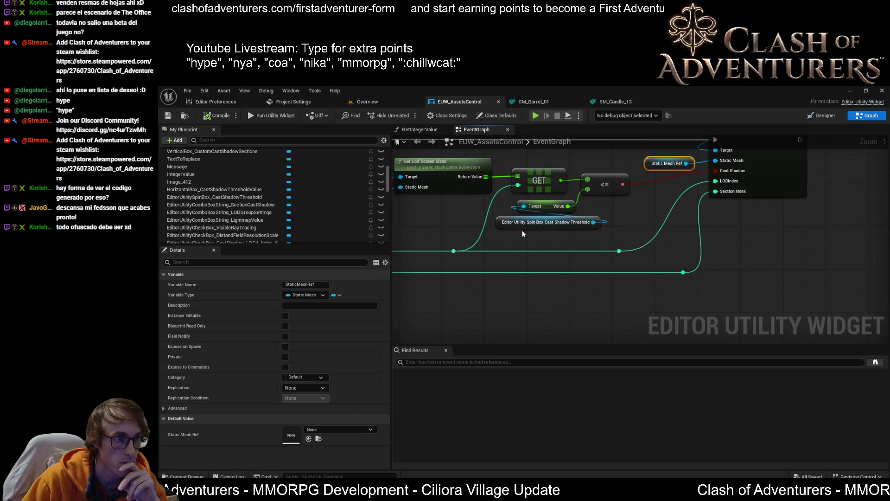
{"action": "scroll", "coordinate": [524, 234], "scroll_direction": "up", "scroll_amount": 1}
{"action": "left_click_drag", "start_coordinate": [544, 222], "coordinate": [607, 212]}
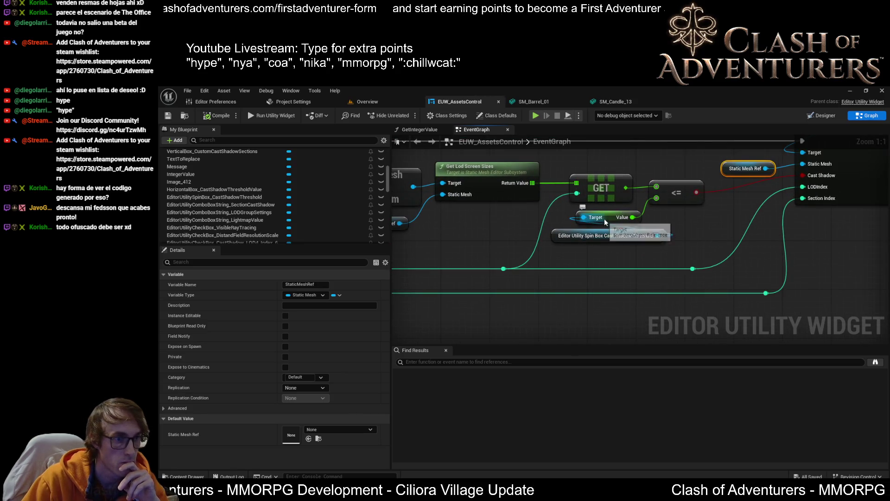
{"action": "left_click", "coordinate": [603, 199]}
{"action": "left_click", "coordinate": [613, 216]}
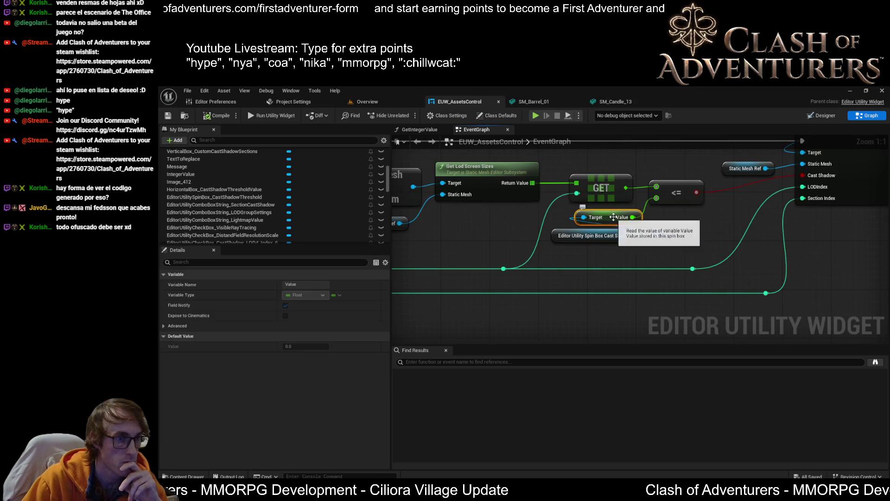
{"action": "left_click", "coordinate": [389, 101]}
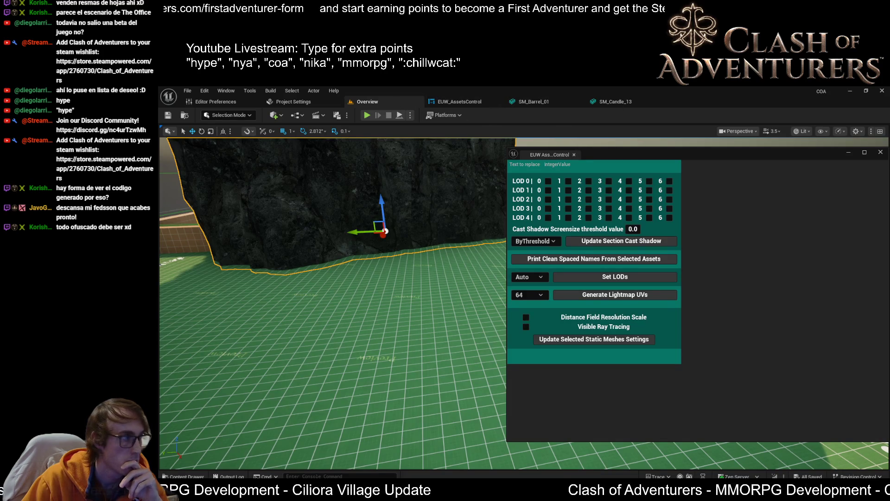
Step: Open SM_Barrel_01 and enable the Custom LOD picker with its per-LOD options
{"action": "left_click", "coordinate": [538, 102]}
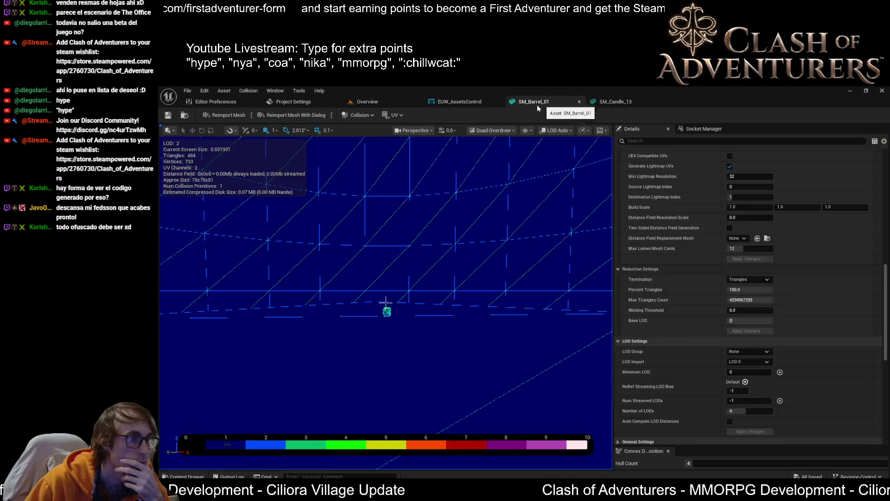
{"action": "scroll", "coordinate": [783, 306], "scroll_direction": "up", "scroll_amount": 10}
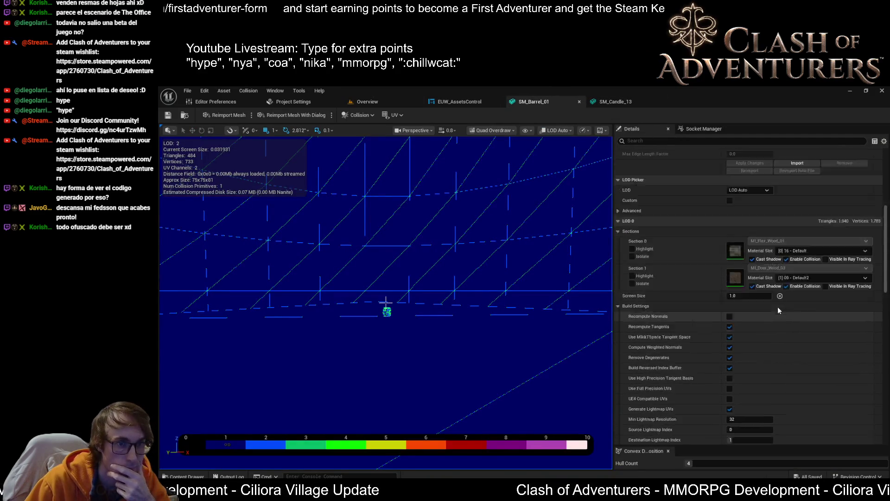
{"action": "left_click", "coordinate": [730, 237]}
{"action": "left_click", "coordinate": [755, 248]}
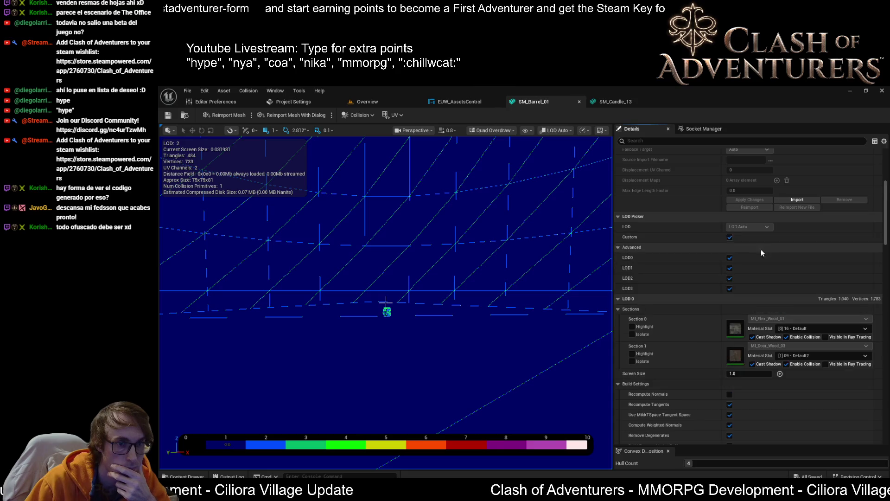
Step: Scroll through the LOD 1–3 Sections in Details to review their Cast Shadow settings
{"action": "scroll", "coordinate": [784, 323], "scroll_direction": "down", "scroll_amount": 3}
{"action": "scroll", "coordinate": [785, 327], "scroll_direction": "down", "scroll_amount": 15}
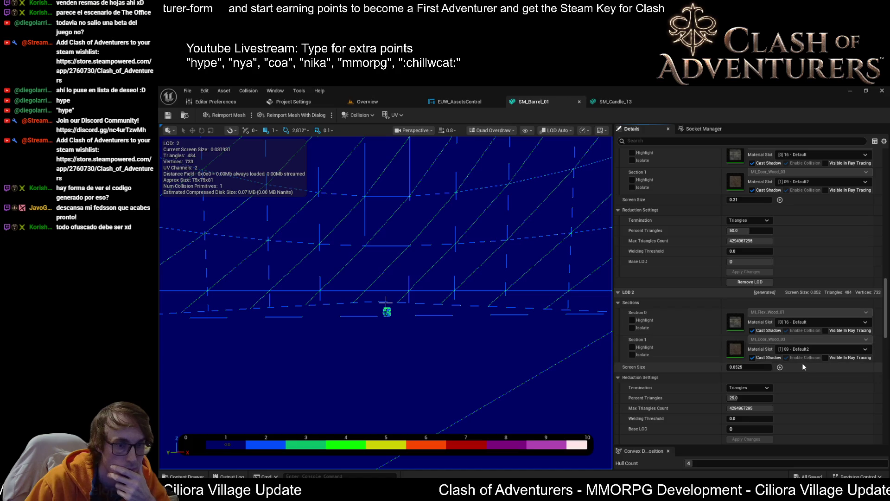
{"action": "scroll", "coordinate": [775, 377], "scroll_direction": "down", "scroll_amount": 8}
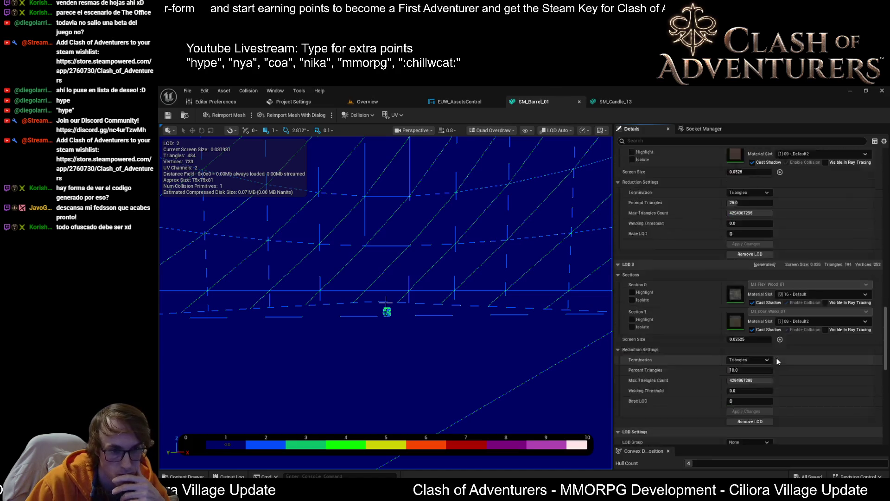
{"action": "scroll", "coordinate": [768, 364], "scroll_direction": "down", "scroll_amount": 3}
{"action": "scroll", "coordinate": [761, 372], "scroll_direction": "down", "scroll_amount": 1}
{"action": "scroll", "coordinate": [762, 372], "scroll_direction": "up", "scroll_amount": 1}
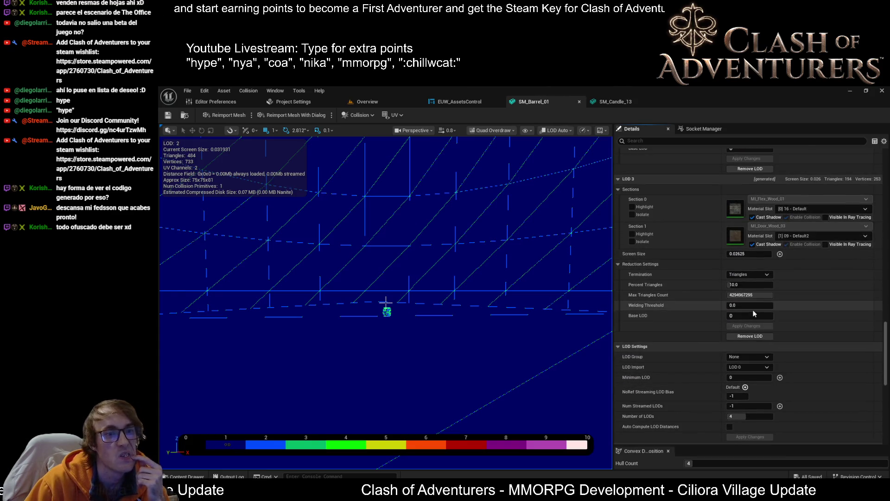
{"action": "scroll", "coordinate": [814, 227], "scroll_direction": "up", "scroll_amount": 2}
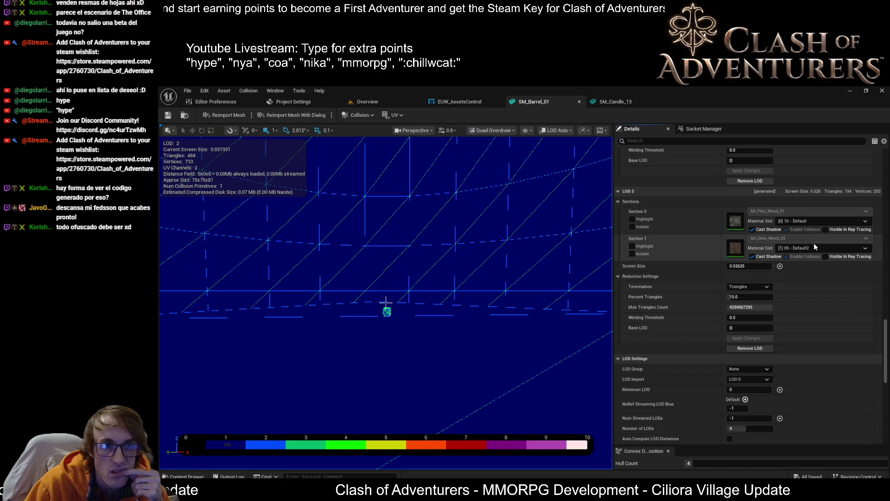
{"action": "scroll", "coordinate": [818, 232], "scroll_direction": "up", "scroll_amount": 9}
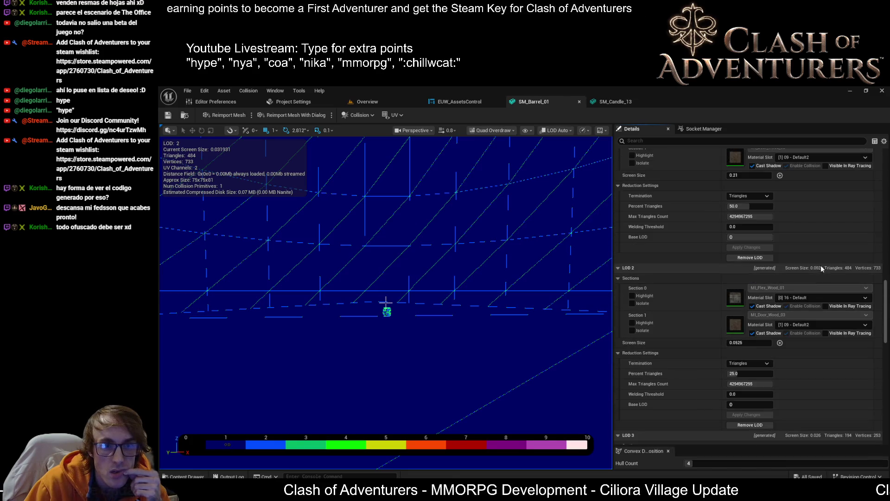
{"action": "scroll", "coordinate": [830, 277], "scroll_direction": "up", "scroll_amount": 5}
{"action": "scroll", "coordinate": [834, 302], "scroll_direction": "up", "scroll_amount": 1}
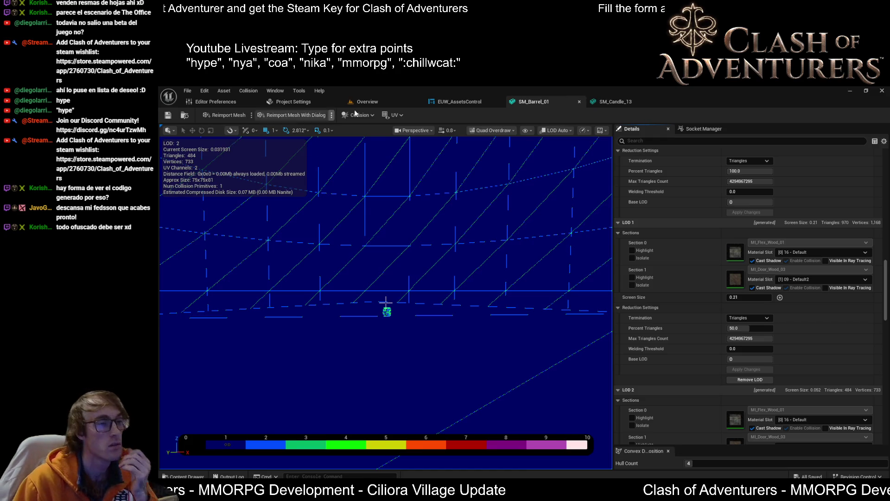
{"action": "scroll", "coordinate": [726, 308], "scroll_direction": "up", "scroll_amount": 1}
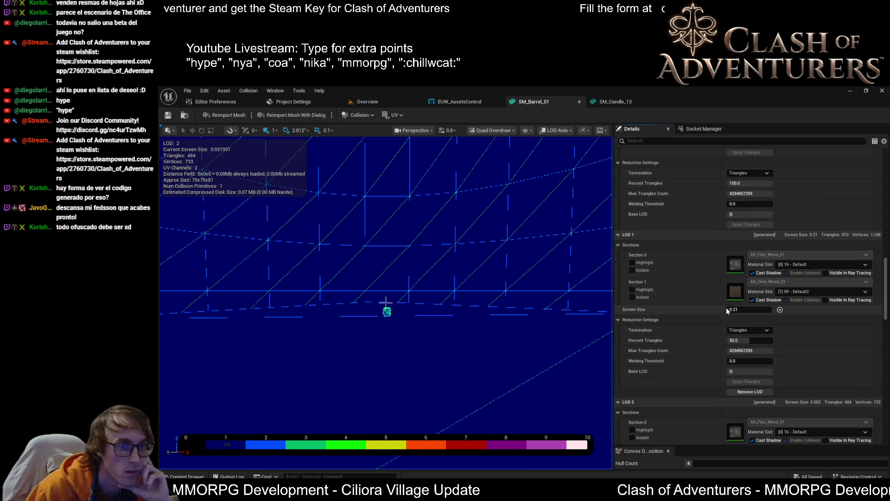
{"action": "scroll", "coordinate": [753, 330], "scroll_direction": "up", "scroll_amount": 2}
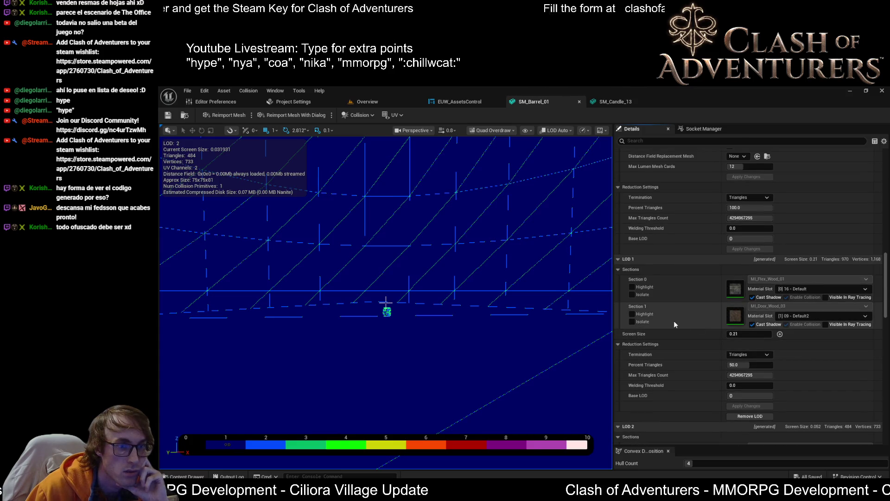
{"action": "scroll", "coordinate": [794, 333], "scroll_direction": "up", "scroll_amount": 5}
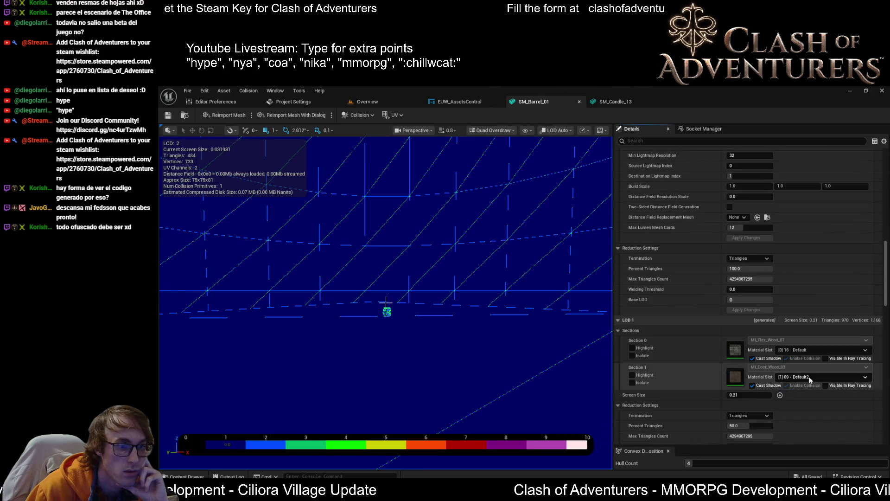
{"action": "scroll", "coordinate": [810, 380], "scroll_direction": "up", "scroll_amount": 2}
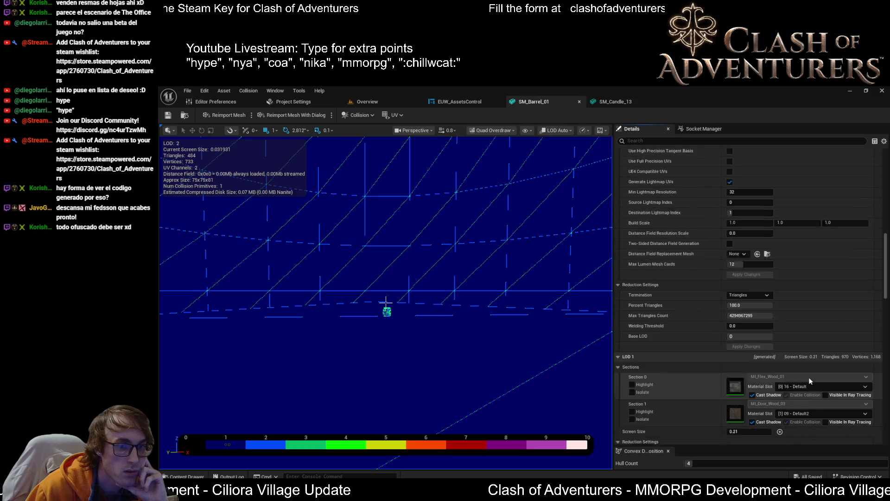
{"action": "scroll", "coordinate": [810, 384], "scroll_direction": "down", "scroll_amount": 3}
{"action": "scroll", "coordinate": [808, 384], "scroll_direction": "up", "scroll_amount": 4}
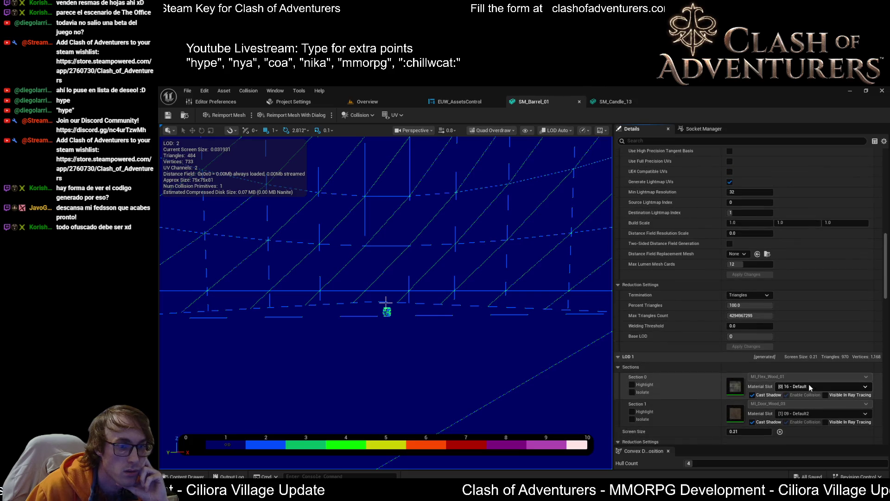
{"action": "scroll", "coordinate": [810, 390], "scroll_direction": "down", "scroll_amount": 3}
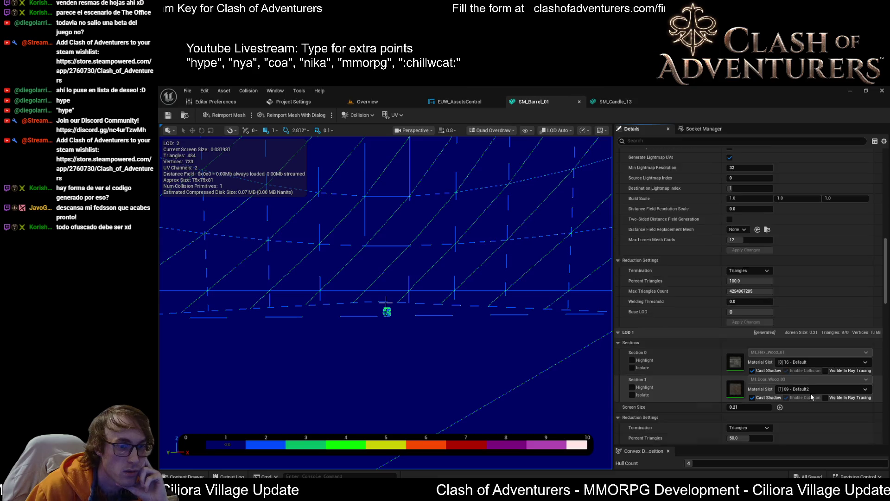
{"action": "scroll", "coordinate": [810, 396], "scroll_direction": "up", "scroll_amount": 2}
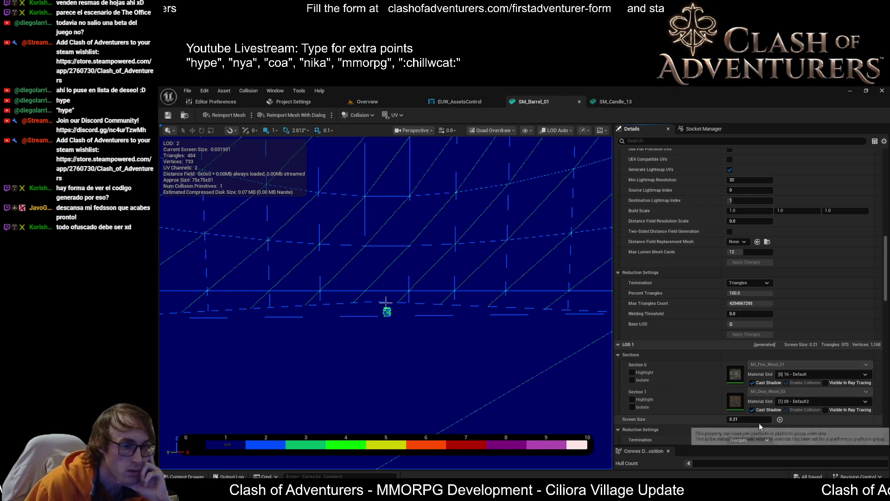
{"action": "scroll", "coordinate": [761, 422], "scroll_direction": "down", "scroll_amount": 1}
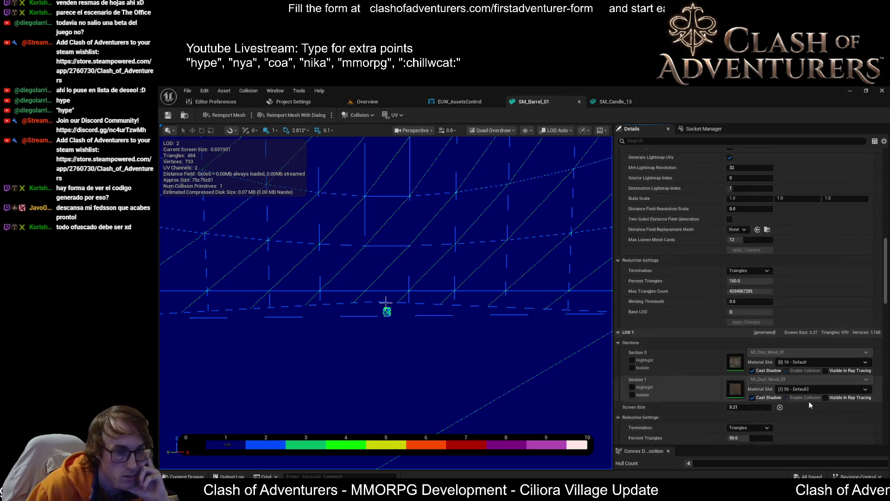
{"action": "scroll", "coordinate": [809, 401], "scroll_direction": "up", "scroll_amount": 5}
{"action": "scroll", "coordinate": [813, 413], "scroll_direction": "down", "scroll_amount": 3}
{"action": "scroll", "coordinate": [814, 417], "scroll_direction": "down", "scroll_amount": 3}
{"action": "scroll", "coordinate": [813, 417], "scroll_direction": "down", "scroll_amount": 9}
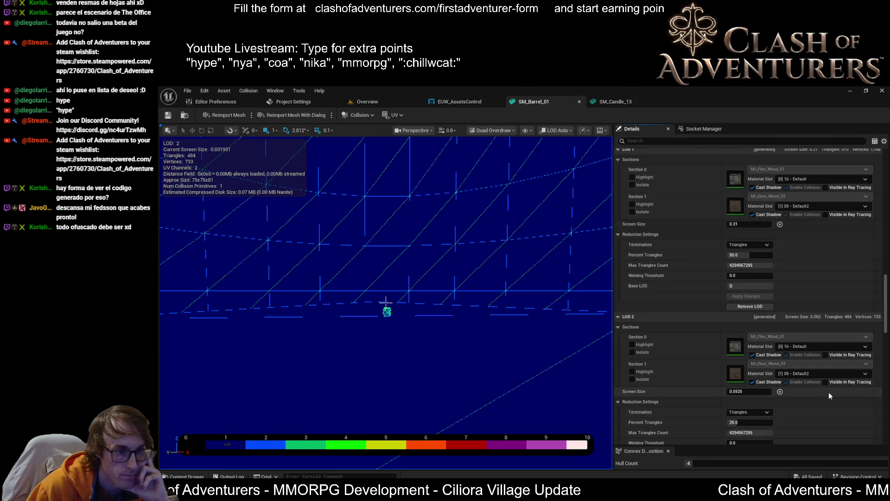
{"action": "scroll", "coordinate": [747, 324], "scroll_direction": "up", "scroll_amount": 1}
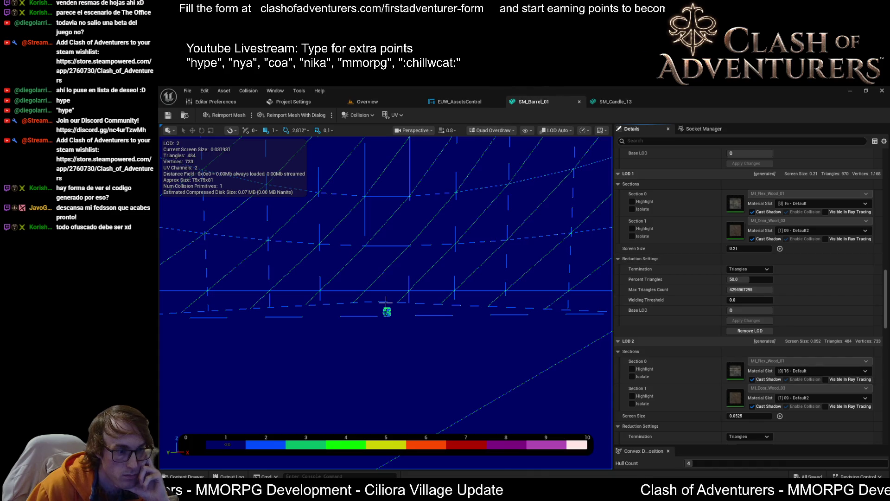
{"action": "mouse_move", "coordinate": [464, 493]}
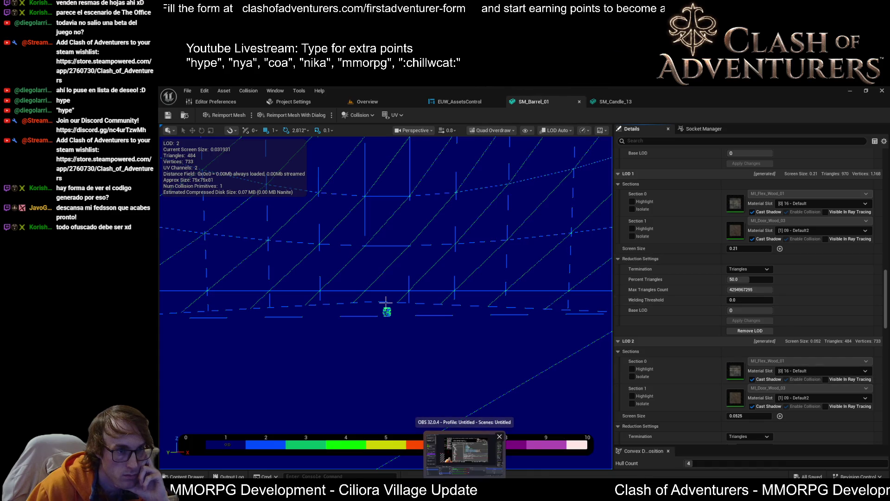